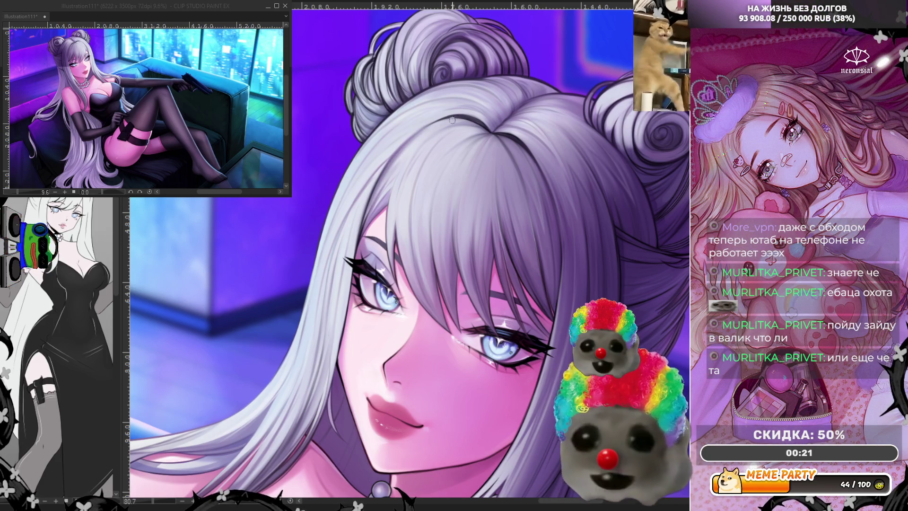
Step: Mirror the canvas view with H, zooming over the face and the whole figure
{"action": "scroll", "coordinate": [291, 211], "scroll_direction": "down", "scroll_amount": 1}
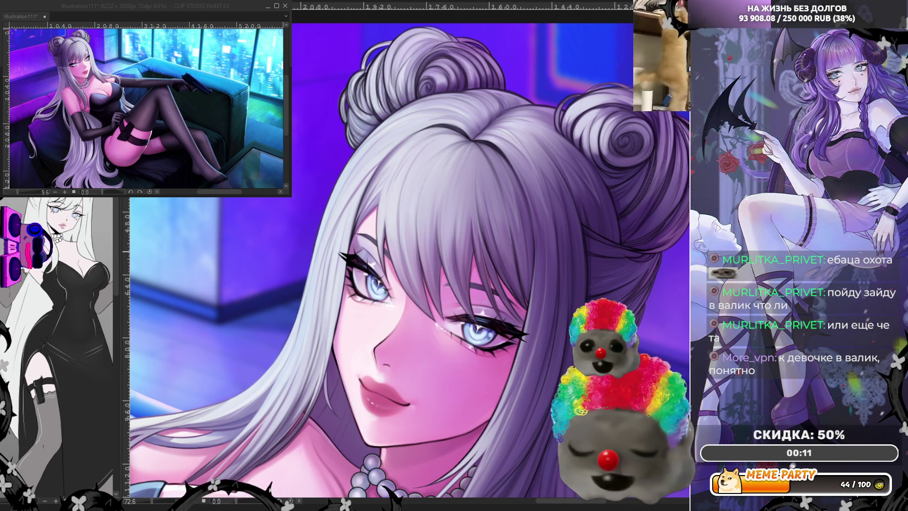
{"action": "scroll", "coordinate": [485, 190], "scroll_direction": "up", "scroll_amount": 5}
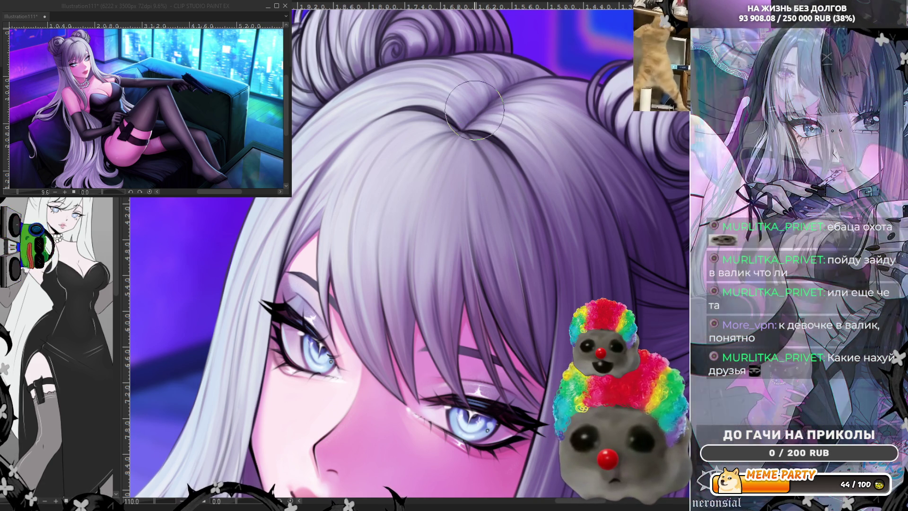
{"action": "scroll", "coordinate": [401, 112], "scroll_direction": "down", "scroll_amount": 5}
{"action": "scroll", "coordinate": [401, 112], "scroll_direction": "down", "scroll_amount": 3}
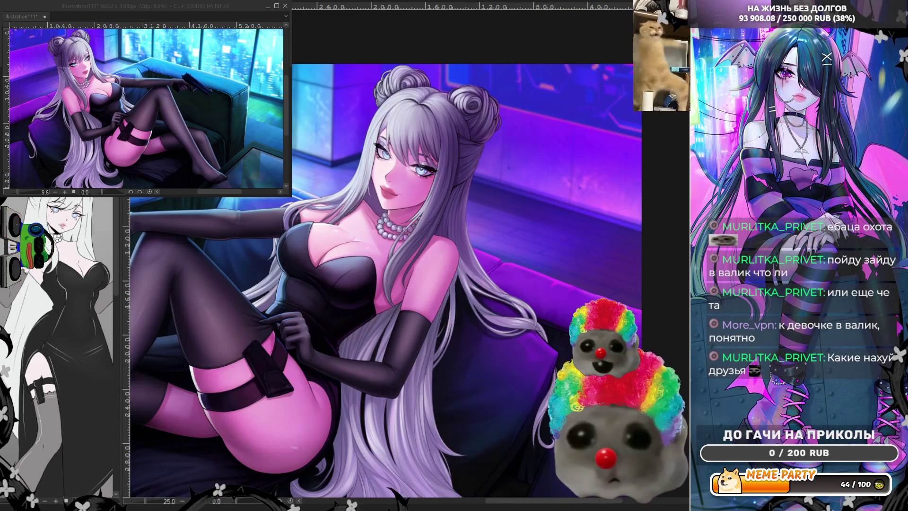
{"action": "key", "text": "h"}
{"action": "scroll", "coordinate": [503, 138], "scroll_direction": "up", "scroll_amount": 3}
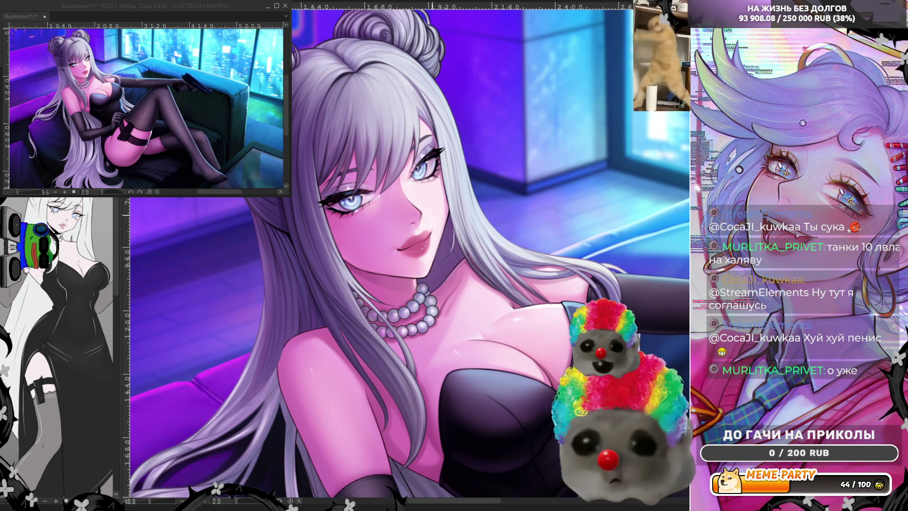
{"action": "scroll", "coordinate": [409, 255], "scroll_direction": "up", "scroll_amount": 1}
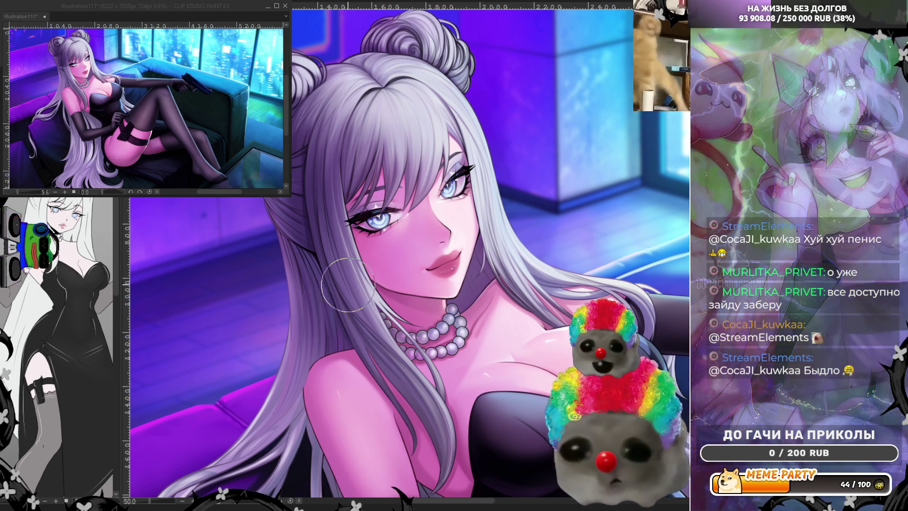
{"action": "scroll", "coordinate": [337, 295], "scroll_direction": "down", "scroll_amount": 3}
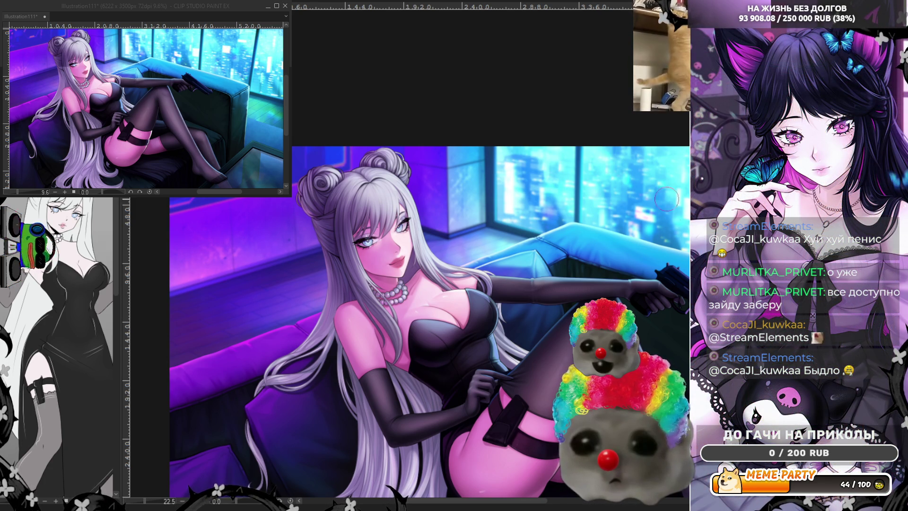
Step: Flip the canvas view horizontally again and zoom in on the face
{"action": "scroll", "coordinate": [681, 208], "scroll_direction": "down", "scroll_amount": 1}
{"action": "scroll", "coordinate": [399, 235], "scroll_direction": "up", "scroll_amount": 6}
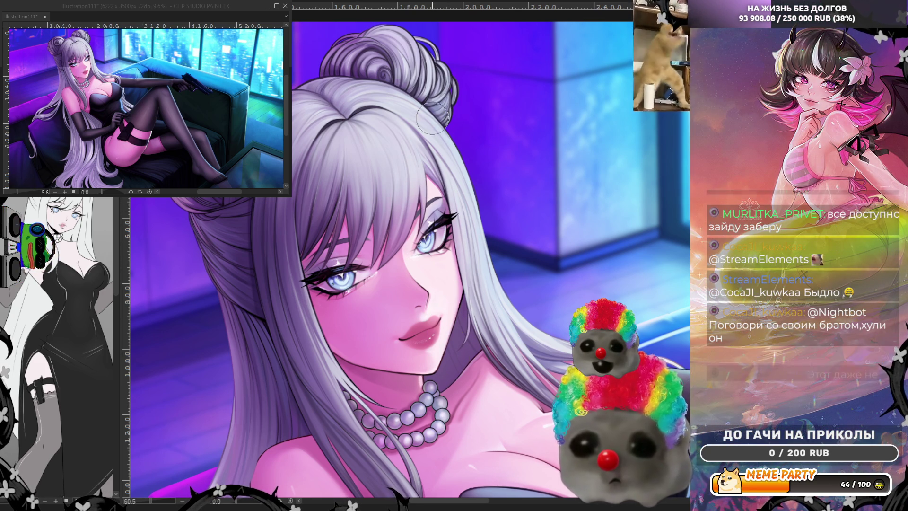
{"action": "key", "text": "h"}
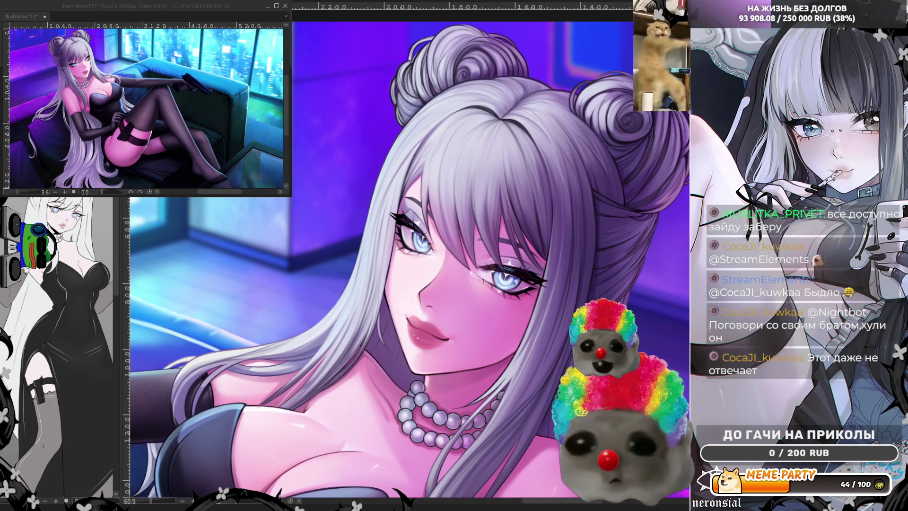
{"action": "scroll", "coordinate": [480, 123], "scroll_direction": "down", "scroll_amount": 3}
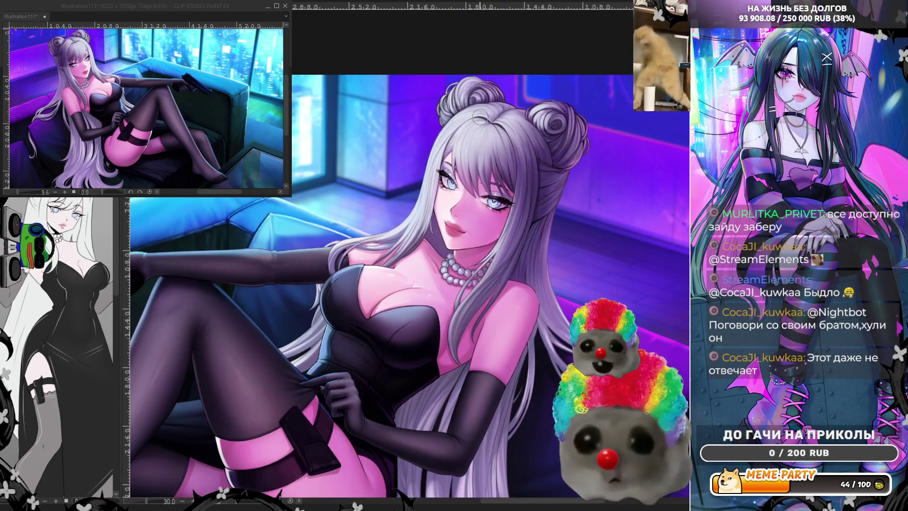
{"action": "scroll", "coordinate": [517, 93], "scroll_direction": "up", "scroll_amount": 3}
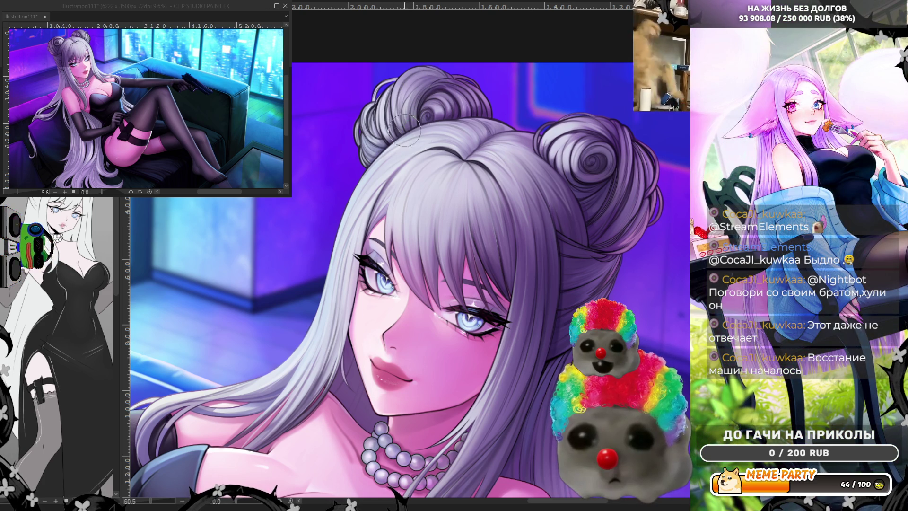
Step: Brush a darker outline along the left hair bun's top edge, then zoom out
{"action": "left_click_drag", "start_coordinate": [391, 128], "coordinate": [389, 81]}
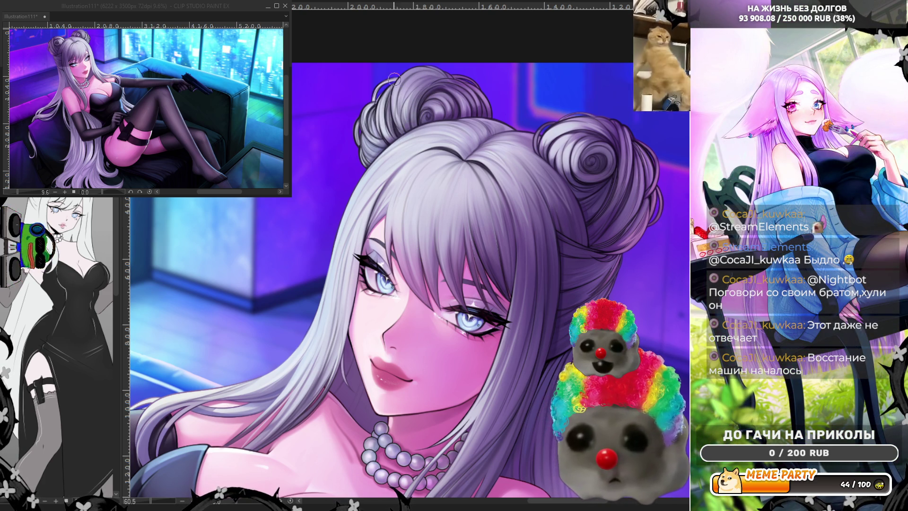
{"action": "scroll", "coordinate": [479, 119], "scroll_direction": "down", "scroll_amount": 5}
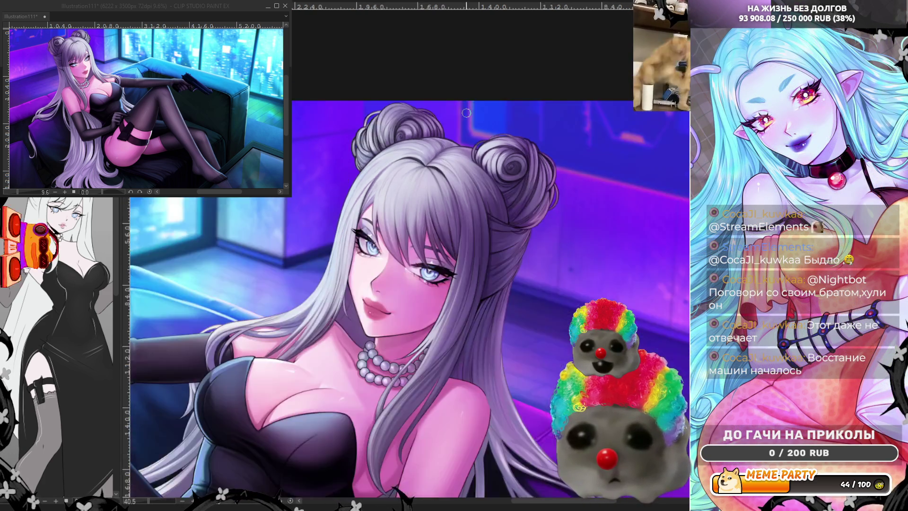
{"action": "scroll", "coordinate": [318, 282], "scroll_direction": "up", "scroll_amount": 2}
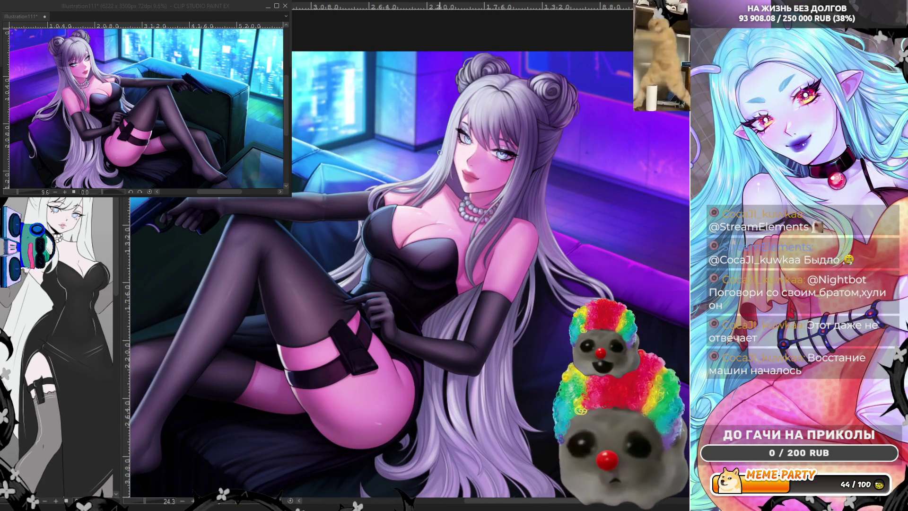
{"action": "scroll", "coordinate": [512, 263], "scroll_direction": "down", "scroll_amount": 2}
{"action": "scroll", "coordinate": [505, 263], "scroll_direction": "down", "scroll_amount": 1}
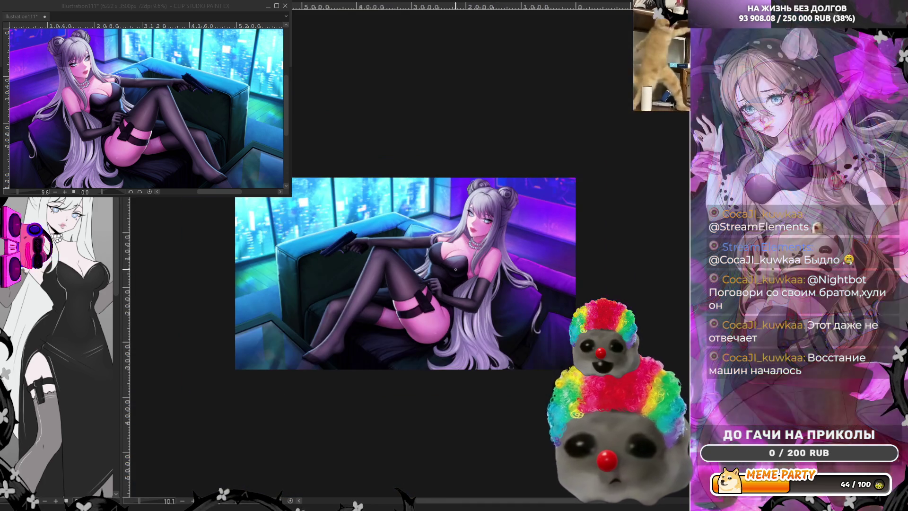
{"action": "scroll", "coordinate": [426, 237], "scroll_direction": "up", "scroll_amount": 3}
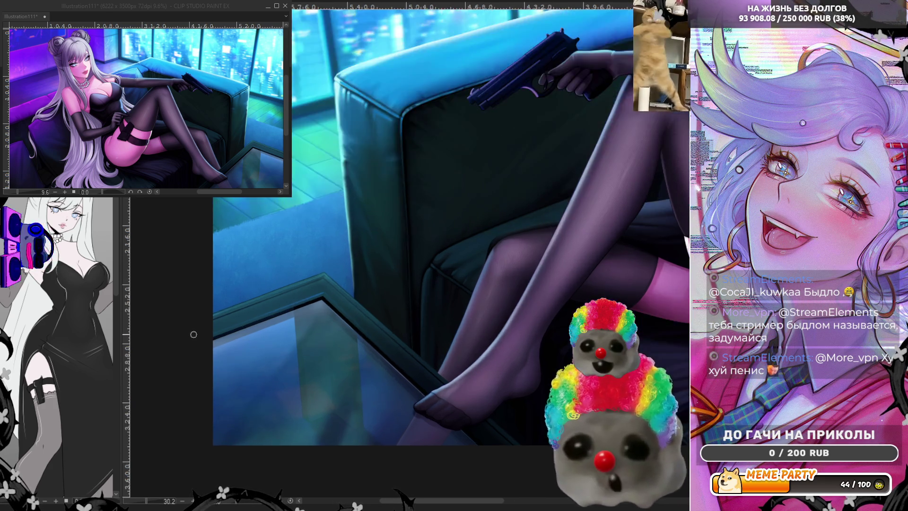
Step: Draw a straight bright highlight line along the glass table corner's rim, retrying until it fits
{"action": "scroll", "coordinate": [224, 312], "scroll_direction": "up", "scroll_amount": 5}
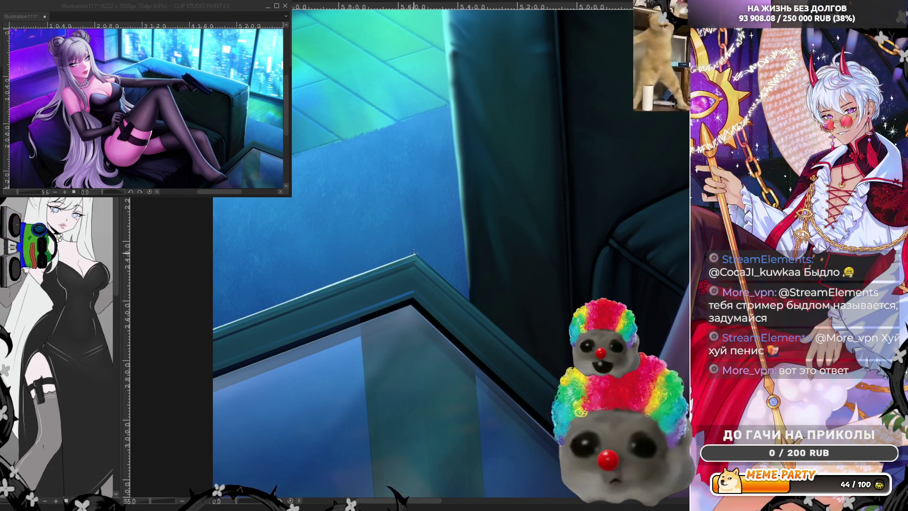
{"action": "left_click", "coordinate": [414, 254], "text": "shift"}
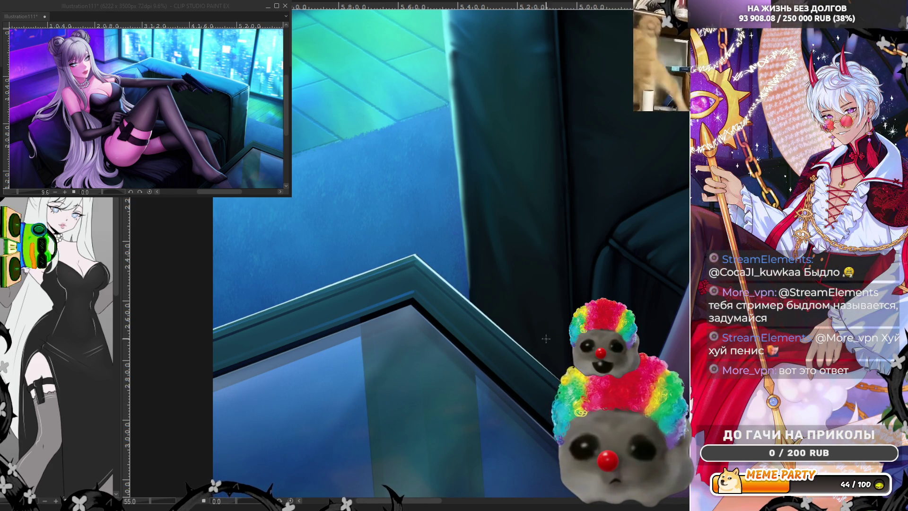
{"action": "key", "text": "ctrl+z"}
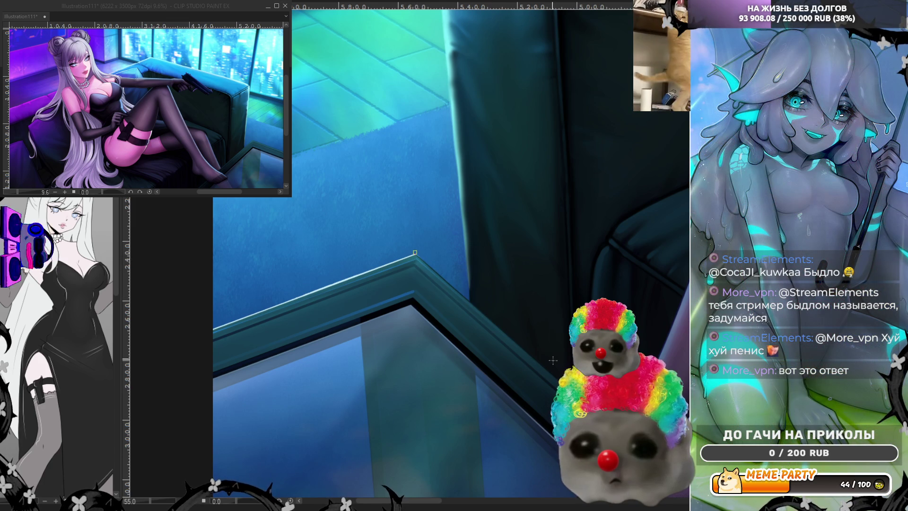
{"action": "left_click", "coordinate": [553, 361], "text": "shift"}
{"action": "key", "text": "ctrl+z"}
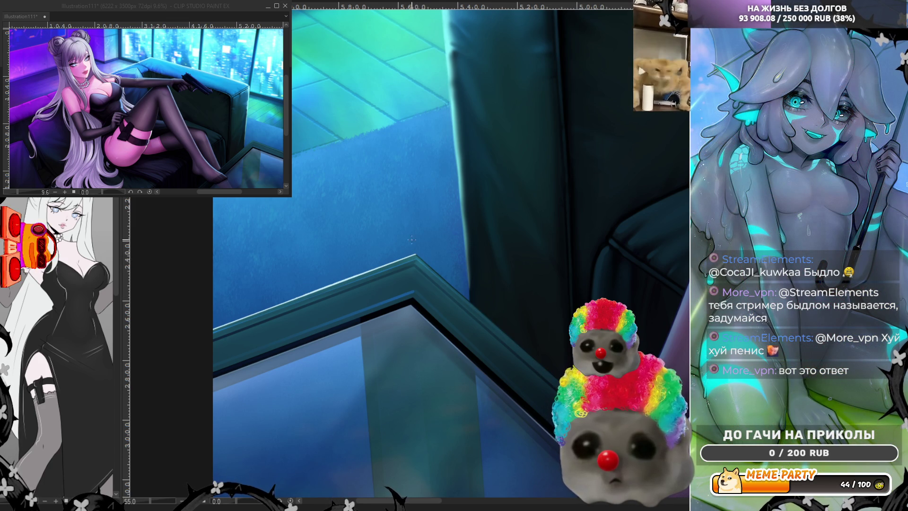
{"action": "left_click", "coordinate": [528, 353], "text": "shift"}
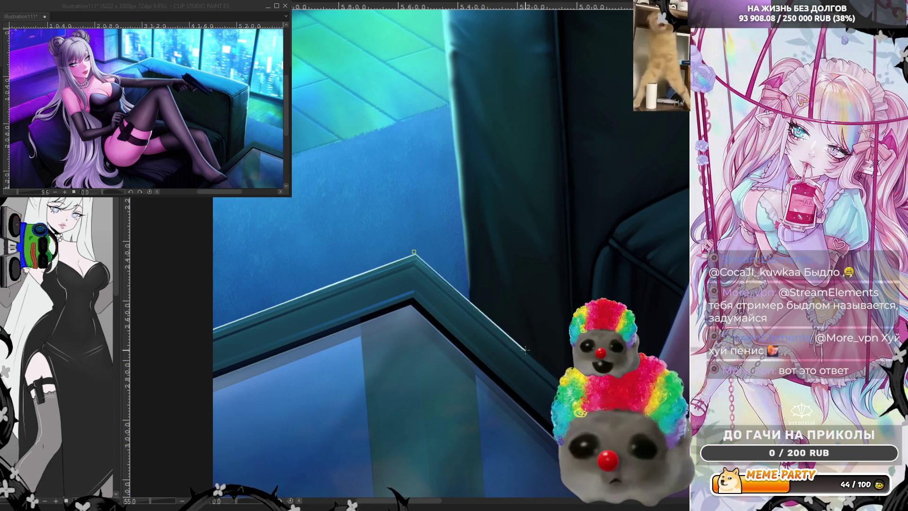
{"action": "key", "text": "ctrl+z"}
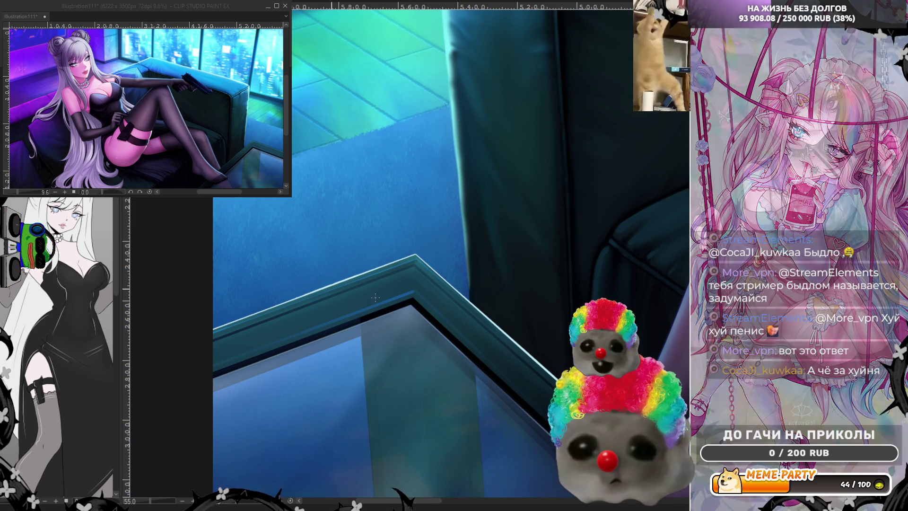
{"action": "key", "text": "ctrl+z"}
{"action": "left_click", "coordinate": [413, 253], "text": "shift"}
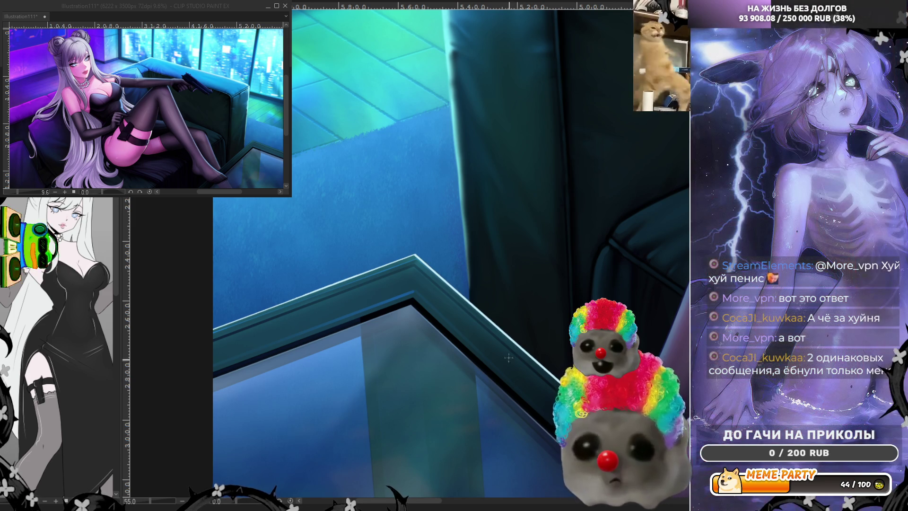
{"action": "scroll", "coordinate": [547, 274], "scroll_direction": "down", "scroll_amount": 3}
{"action": "scroll", "coordinate": [618, 348], "scroll_direction": "up", "scroll_amount": 2}
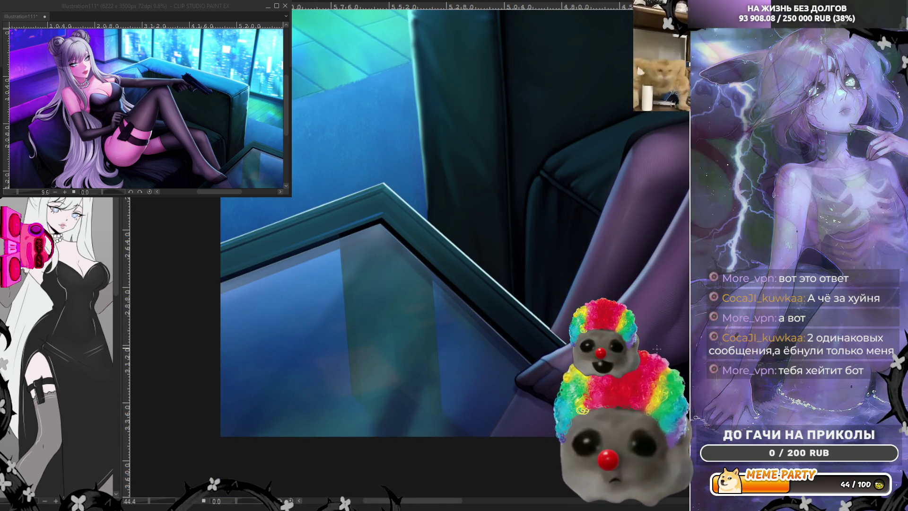
Step: Zoom to 165% on the table edge, clean the light edge, and stroke a thin line along it
{"action": "scroll", "coordinate": [568, 341], "scroll_direction": "up", "scroll_amount": 4}
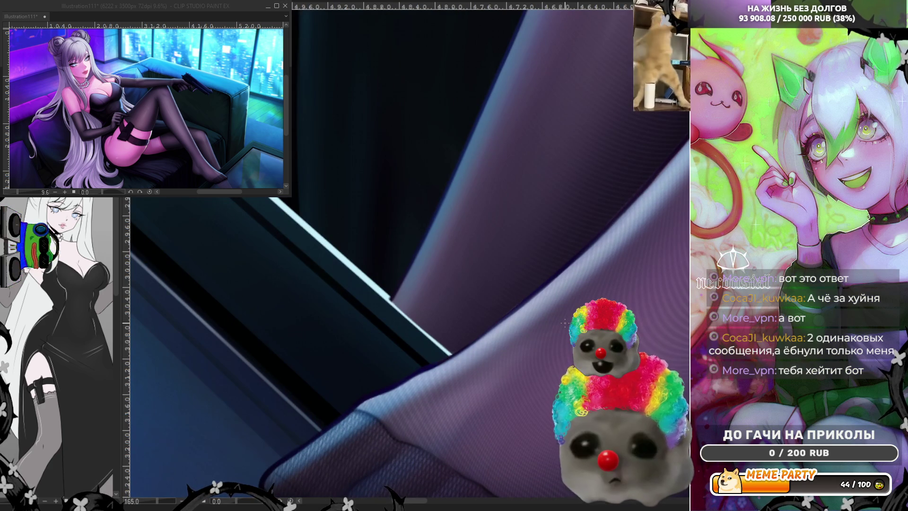
{"action": "left_click_drag", "start_coordinate": [388, 285], "coordinate": [473, 359]}
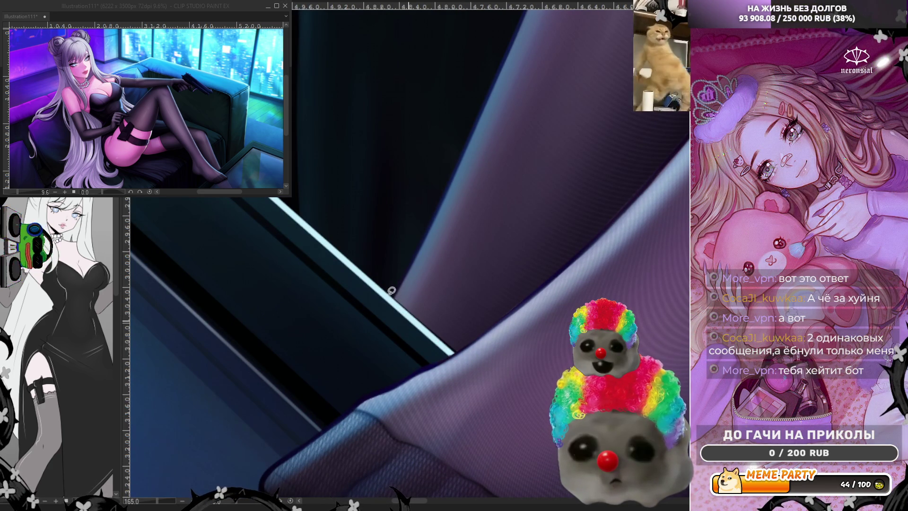
{"action": "mouse_move", "coordinate": [390, 298]}
{"action": "left_mouse_down"}
{"action": "mouse_move", "coordinate": [481, 371]}
{"action": "mouse_move", "coordinate": [371, 323]}
{"action": "left_mouse_up"}
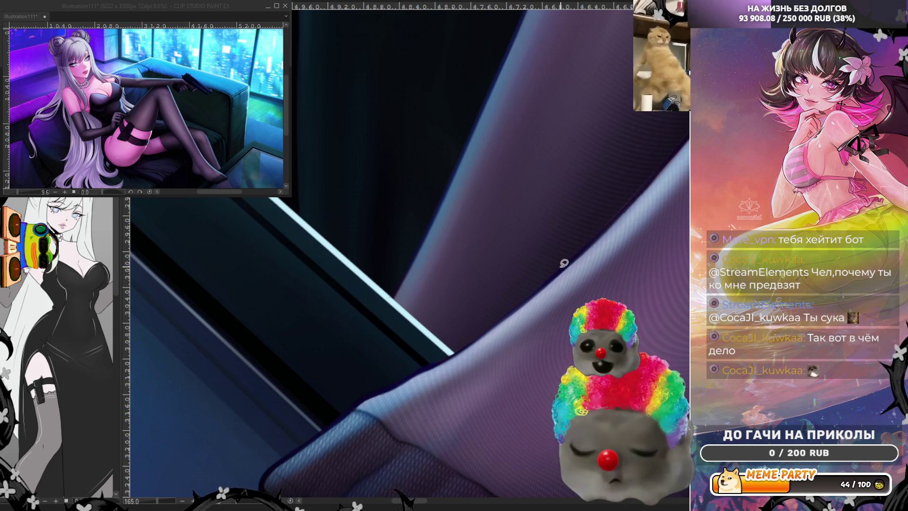
Step: Brush four more strokes in the area near the table edge, then zoom out
{"action": "left_click_drag", "start_coordinate": [621, 207], "coordinate": [652, 164]}
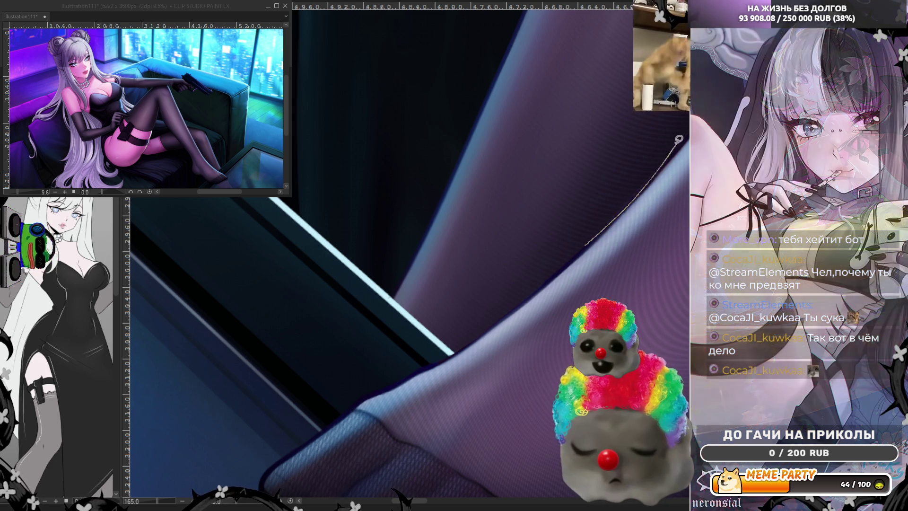
{"action": "left_click_drag", "start_coordinate": [614, 218], "coordinate": [640, 175]}
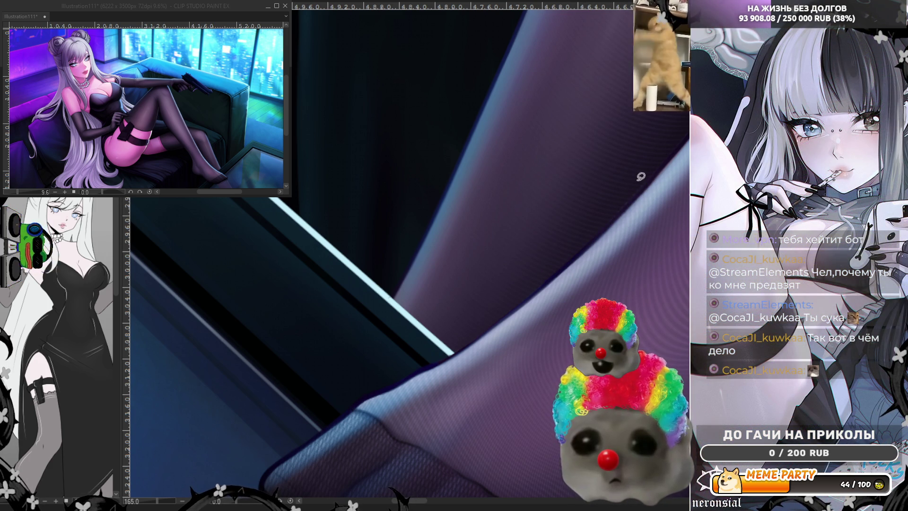
{"action": "left_click_drag", "start_coordinate": [593, 232], "coordinate": [666, 147]}
{"action": "left_click_drag", "start_coordinate": [600, 233], "coordinate": [664, 152]}
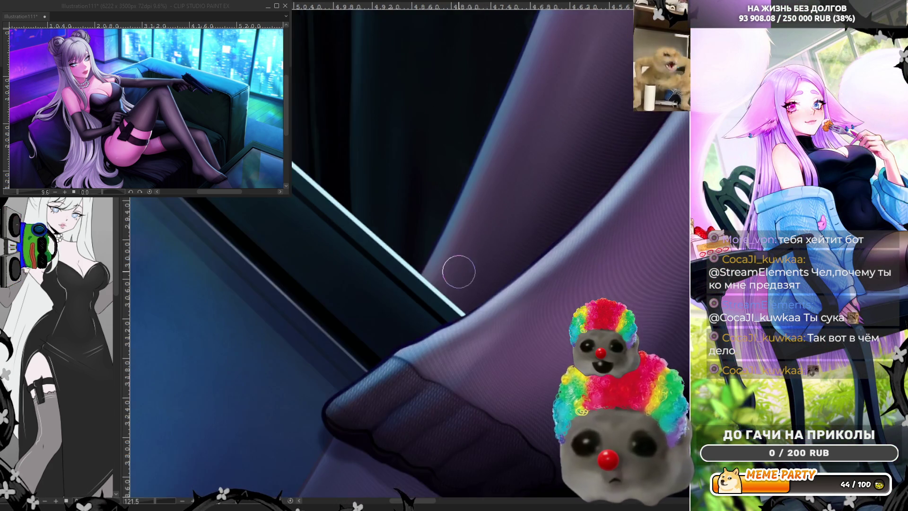
{"action": "scroll", "coordinate": [463, 264], "scroll_direction": "down", "scroll_amount": 2}
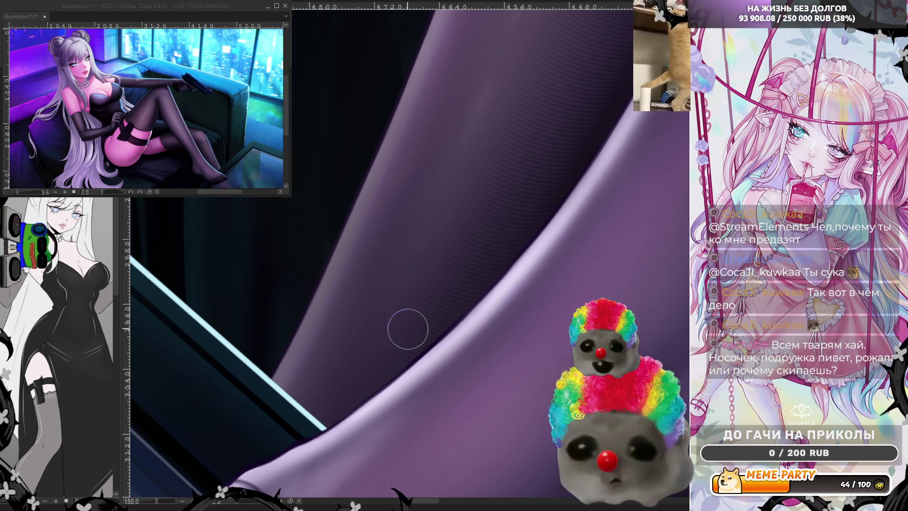
{"action": "scroll", "coordinate": [402, 327], "scroll_direction": "down", "scroll_amount": 3}
{"action": "scroll", "coordinate": [597, 83], "scroll_direction": "up", "scroll_amount": 2}
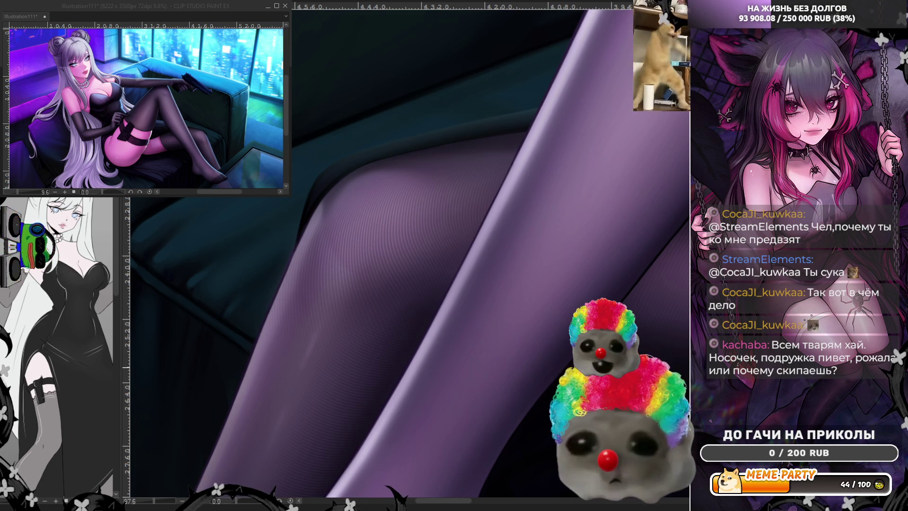
{"action": "scroll", "coordinate": [510, 224], "scroll_direction": "down", "scroll_amount": 1}
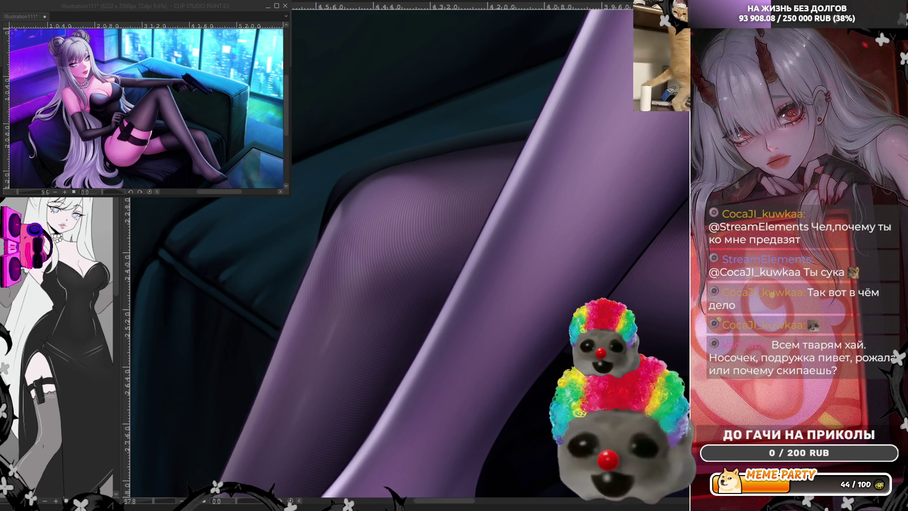
{"action": "scroll", "coordinate": [477, 208], "scroll_direction": "down", "scroll_amount": 5}
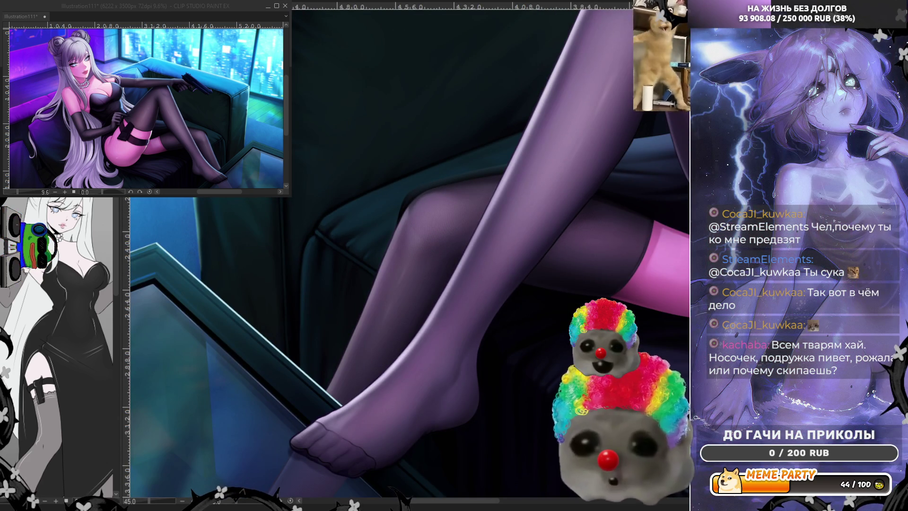
{"action": "scroll", "coordinate": [646, 244], "scroll_direction": "down", "scroll_amount": 4}
{"action": "key", "text": "ctrl+t"}
{"action": "key", "text": "Return"}
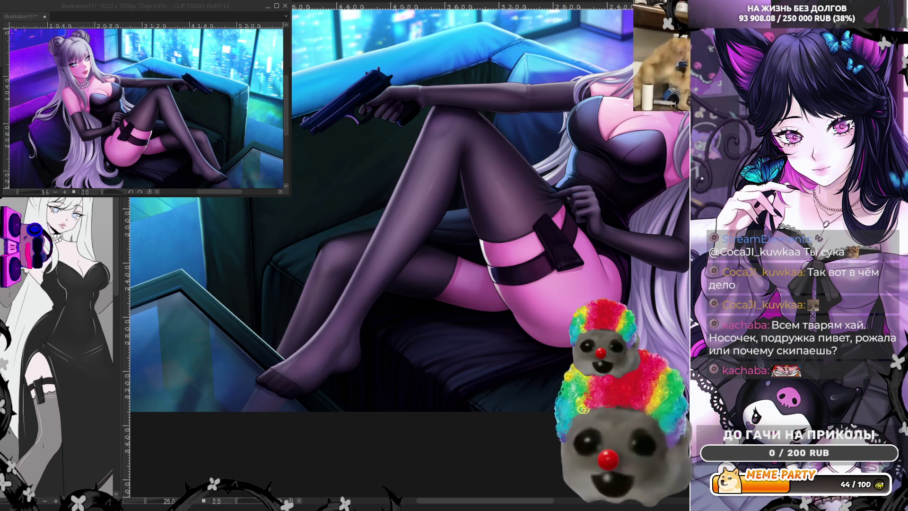
{"action": "scroll", "coordinate": [337, 299], "scroll_direction": "up", "scroll_amount": 2}
{"action": "scroll", "coordinate": [337, 299], "scroll_direction": "up", "scroll_amount": 2}
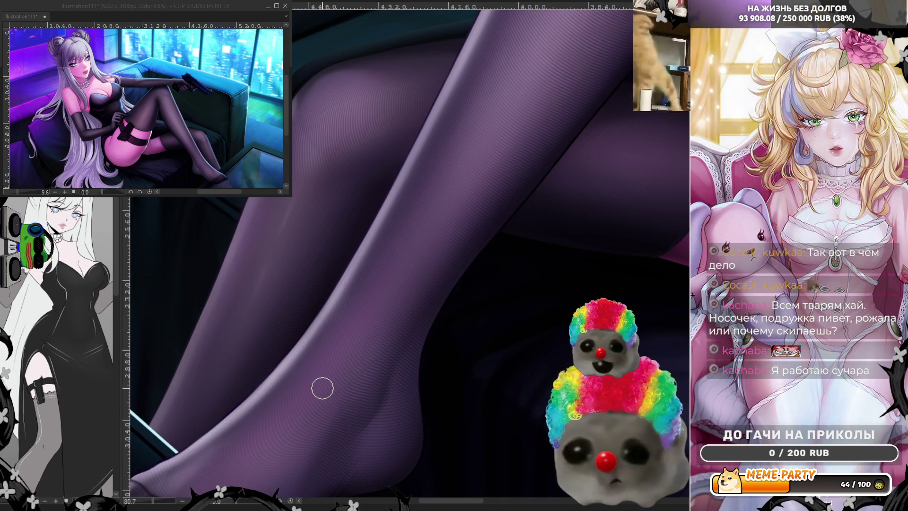
{"action": "scroll", "coordinate": [322, 389], "scroll_direction": "down", "scroll_amount": 2}
{"action": "scroll", "coordinate": [571, 295], "scroll_direction": "up", "scroll_amount": 4}
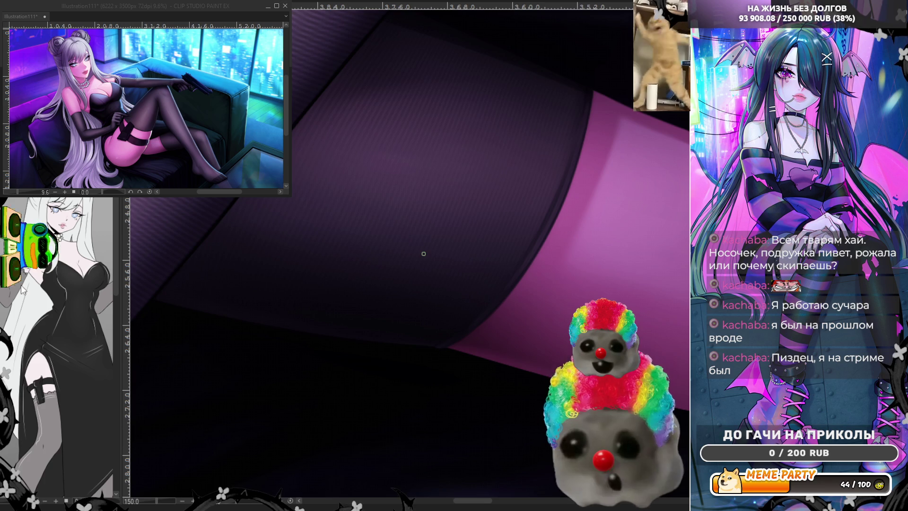
Step: Mirror the view, darken the stocking band's edge, add a faint light stroke, and undo a stray streak
{"action": "scroll", "coordinate": [423, 253], "scroll_direction": "down", "scroll_amount": 2}
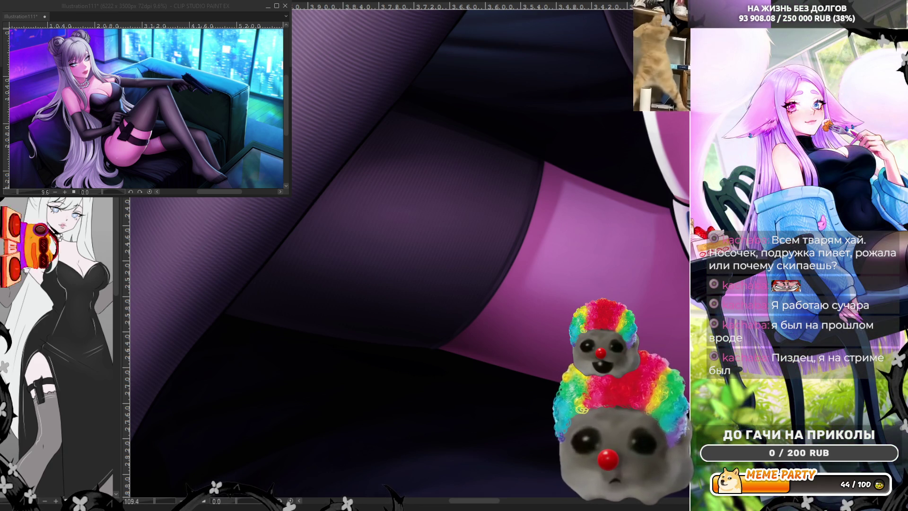
{"action": "scroll", "coordinate": [686, 305], "scroll_direction": "up", "scroll_amount": 2}
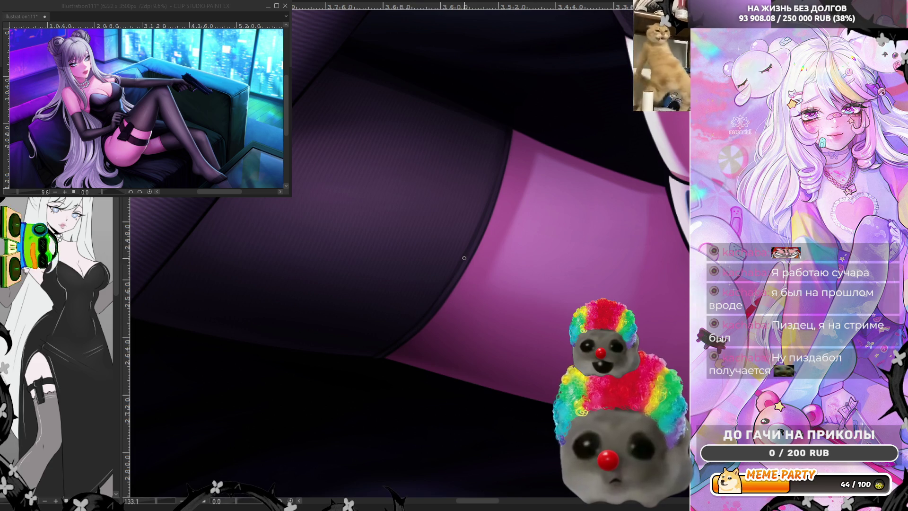
{"action": "key", "text": "h"}
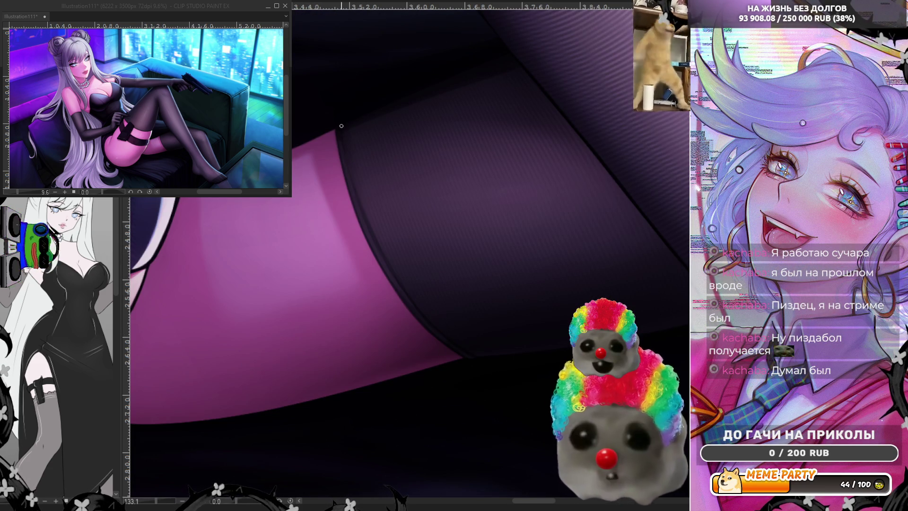
{"action": "left_click_drag", "start_coordinate": [341, 125], "coordinate": [399, 291]}
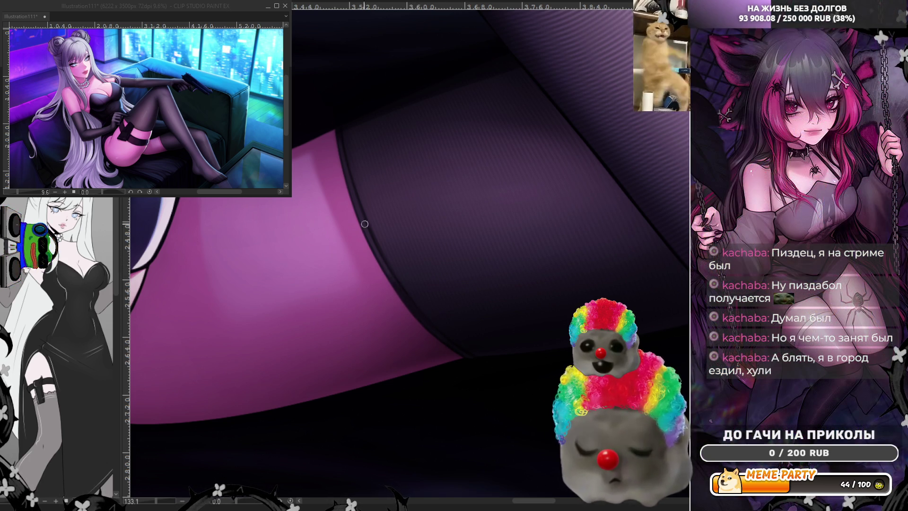
{"action": "left_click_drag", "start_coordinate": [365, 224], "coordinate": [425, 320]}
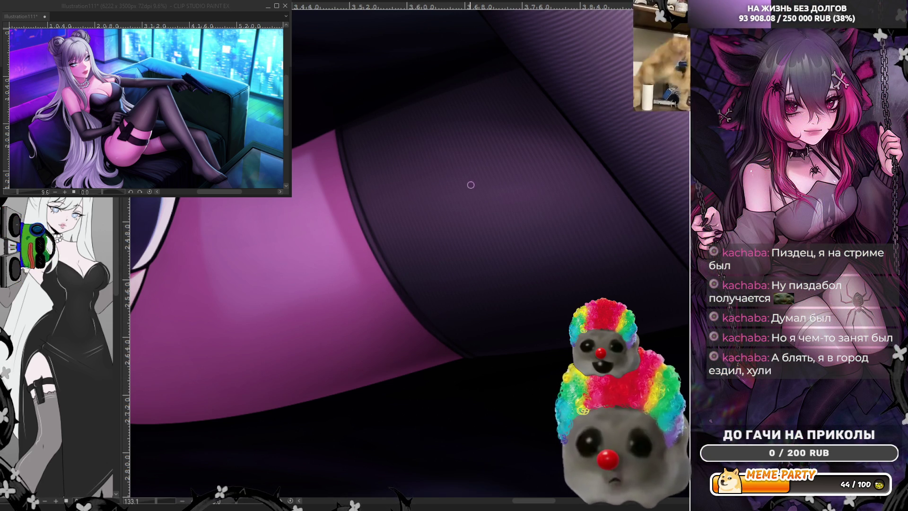
{"action": "left_click_drag", "start_coordinate": [468, 191], "coordinate": [443, 204]}
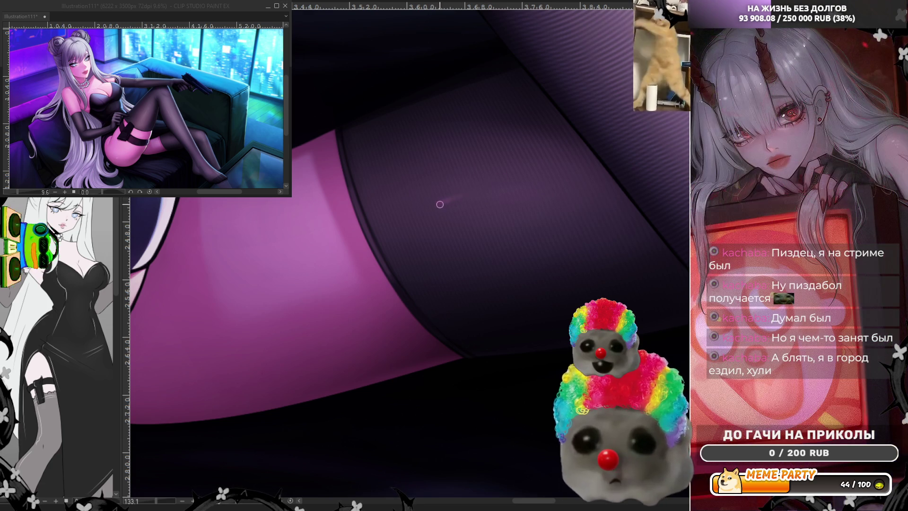
{"action": "key", "text": "ctrl+z"}
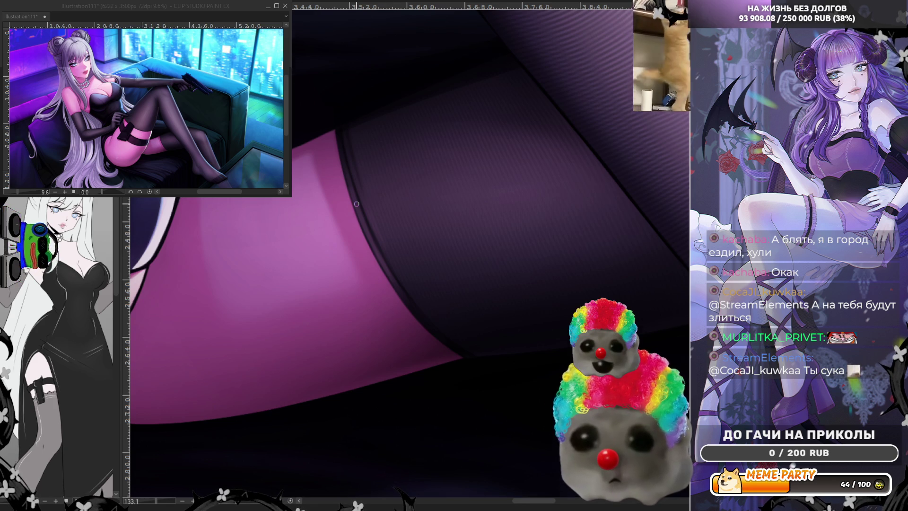
{"action": "scroll", "coordinate": [357, 204], "scroll_direction": "down", "scroll_amount": 3}
{"action": "scroll", "coordinate": [454, 300], "scroll_direction": "down", "scroll_amount": 4}
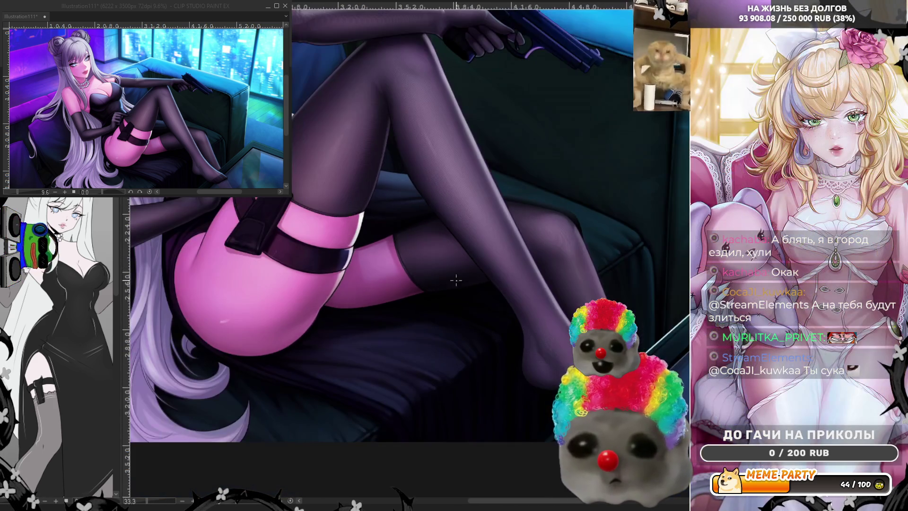
{"action": "scroll", "coordinate": [298, 161], "scroll_direction": "up", "scroll_amount": 4}
{"action": "scroll", "coordinate": [298, 160], "scroll_direction": "up", "scroll_amount": 4}
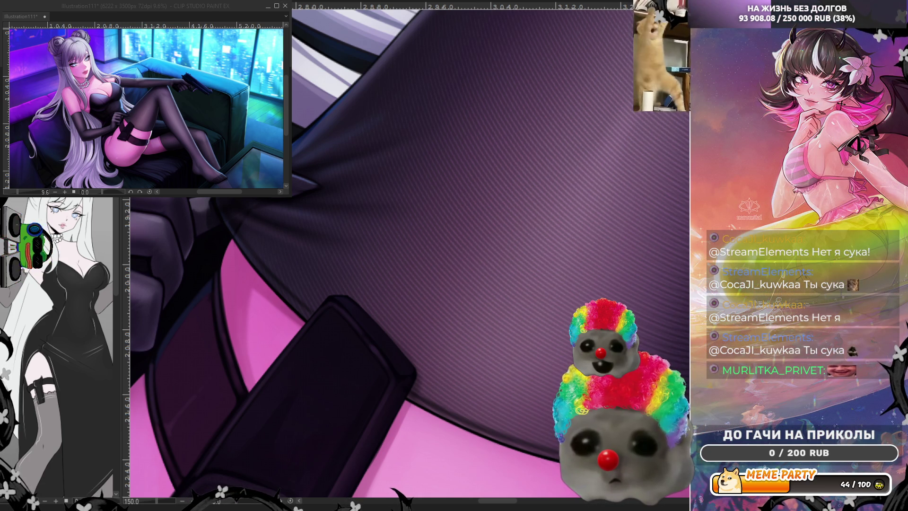
{"action": "scroll", "coordinate": [279, 263], "scroll_direction": "up", "scroll_amount": 2}
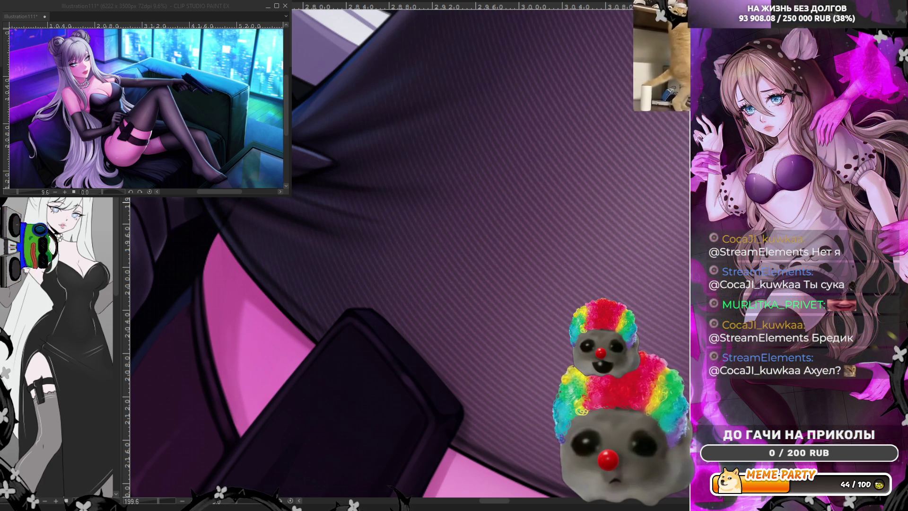
{"action": "scroll", "coordinate": [642, 272], "scroll_direction": "down", "scroll_amount": 5}
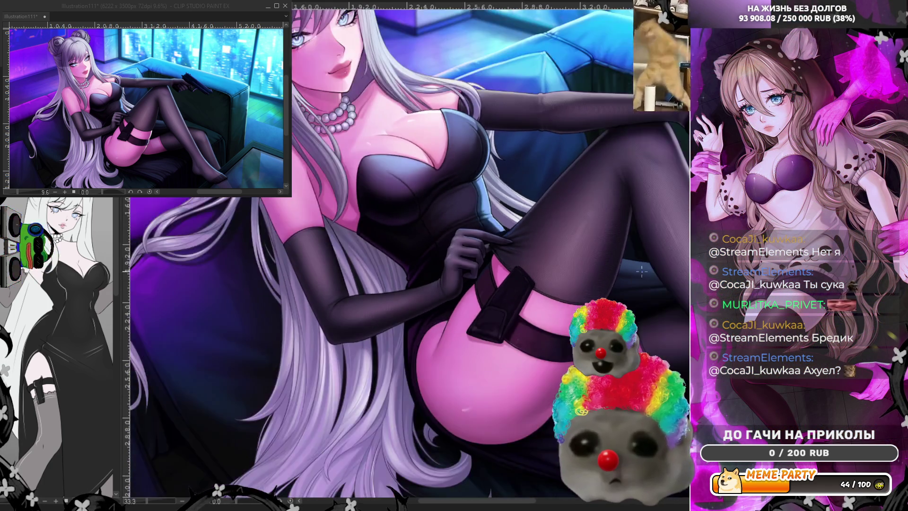
{"action": "scroll", "coordinate": [641, 272], "scroll_direction": "down", "scroll_amount": 1}
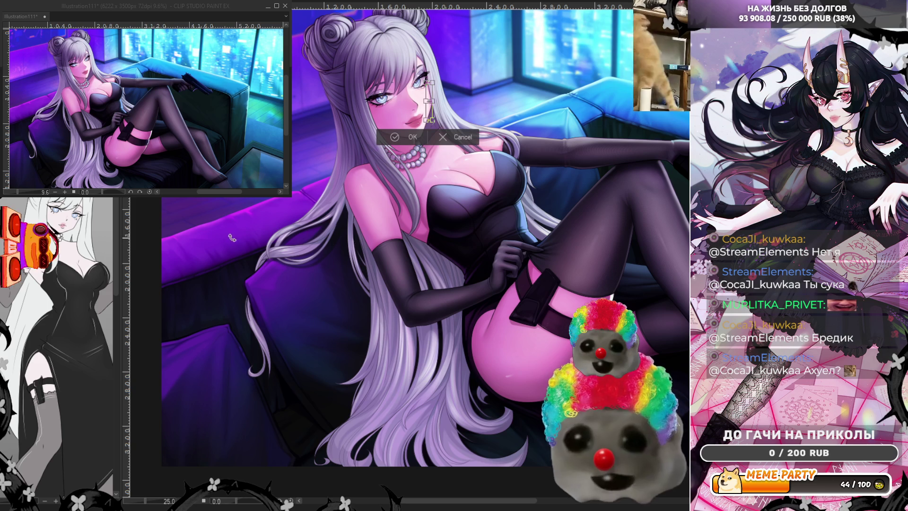
{"action": "scroll", "coordinate": [455, 199], "scroll_direction": "up", "scroll_amount": 10}
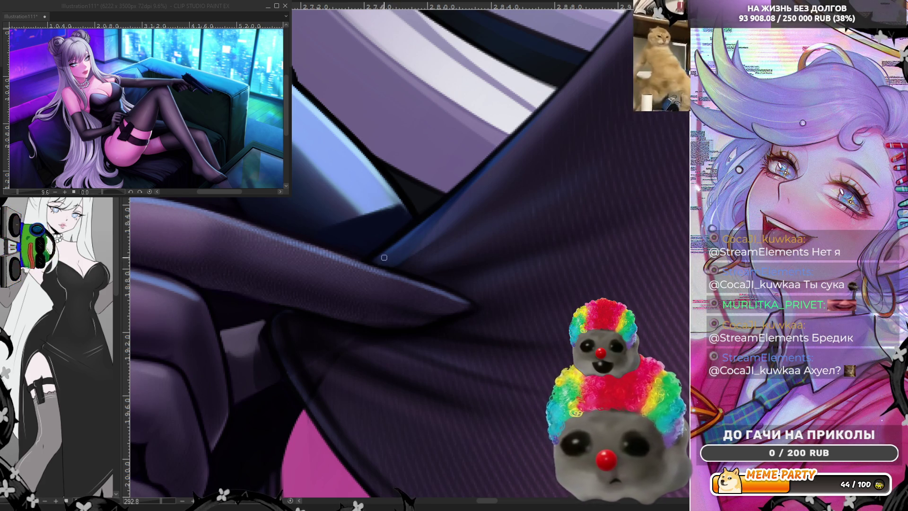
Step: Sample the dress colour, paint a highlight along the fold and sleeve edge, and blend it smooth
{"action": "left_click_drag", "start_coordinate": [382, 259], "coordinate": [415, 233]}
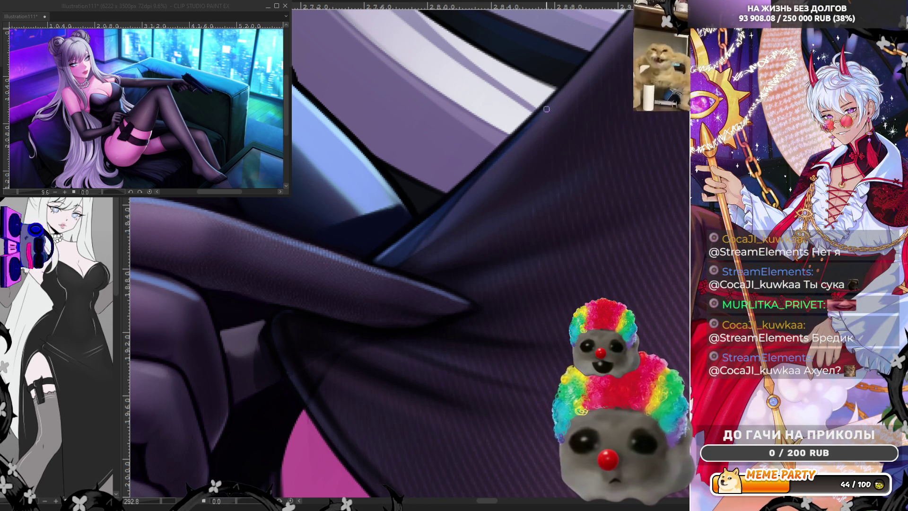
{"action": "left_click", "coordinate": [497, 165], "text": "alt"}
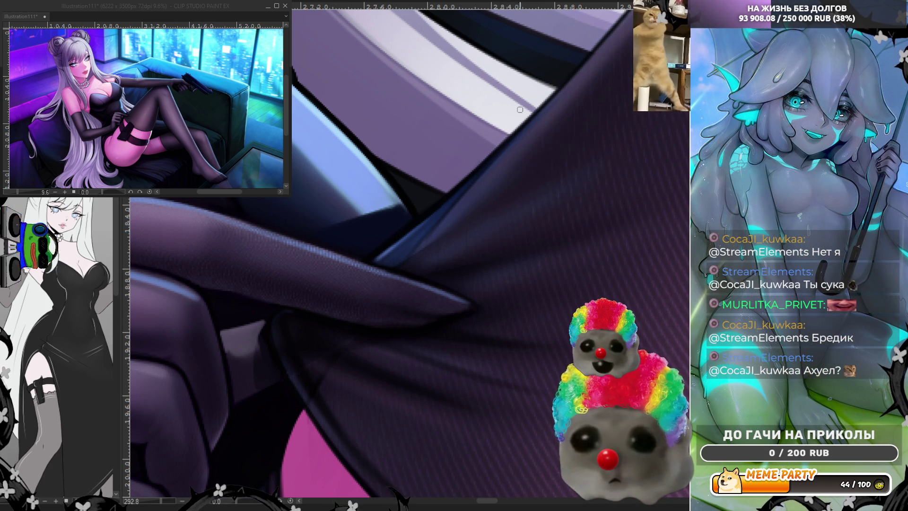
{"action": "left_click_drag", "start_coordinate": [478, 183], "coordinate": [525, 125]}
{"action": "key", "text": "ctrl+z"}
{"action": "left_click_drag", "start_coordinate": [493, 171], "coordinate": [526, 135]}
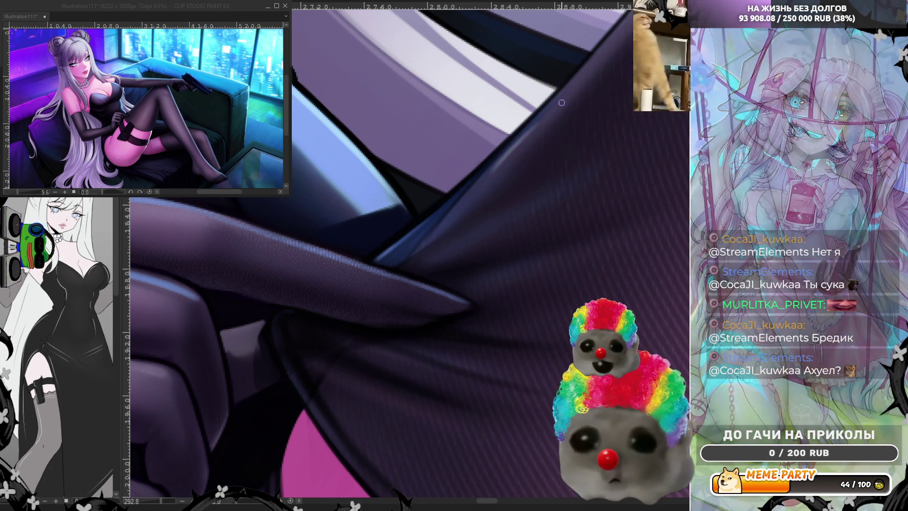
{"action": "left_click_drag", "start_coordinate": [493, 167], "coordinate": [570, 90]}
{"action": "left_click_drag", "start_coordinate": [537, 124], "coordinate": [493, 166]}
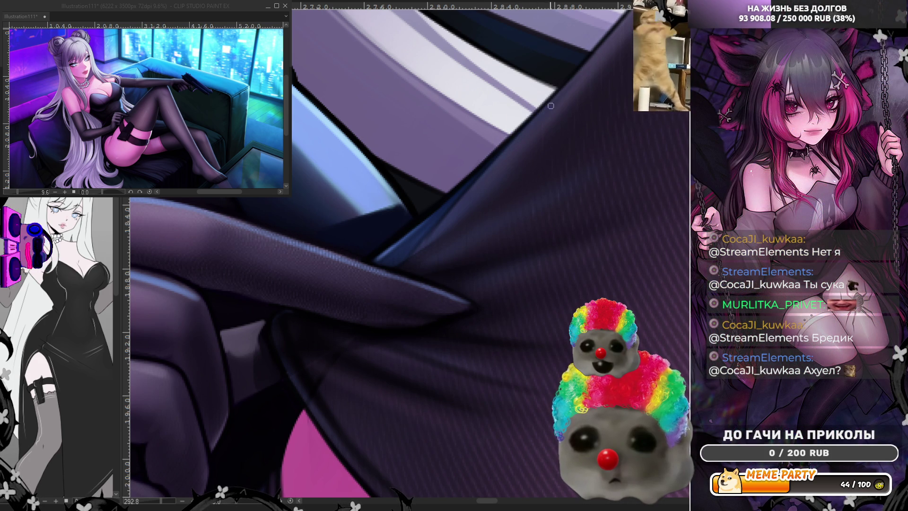
{"action": "scroll", "coordinate": [485, 152], "scroll_direction": "down", "scroll_amount": 3}
{"action": "scroll", "coordinate": [538, 180], "scroll_direction": "up", "scroll_amount": 3}
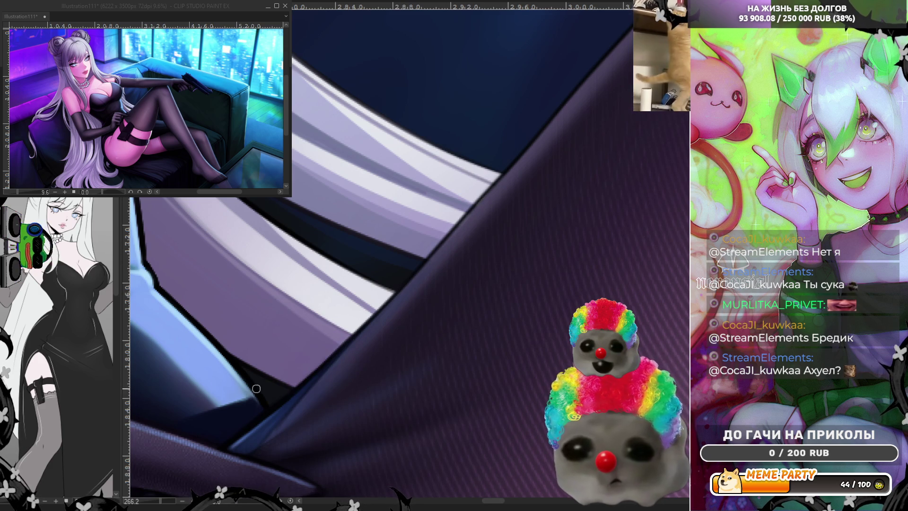
{"action": "scroll", "coordinate": [250, 371], "scroll_direction": "down", "scroll_amount": 6}
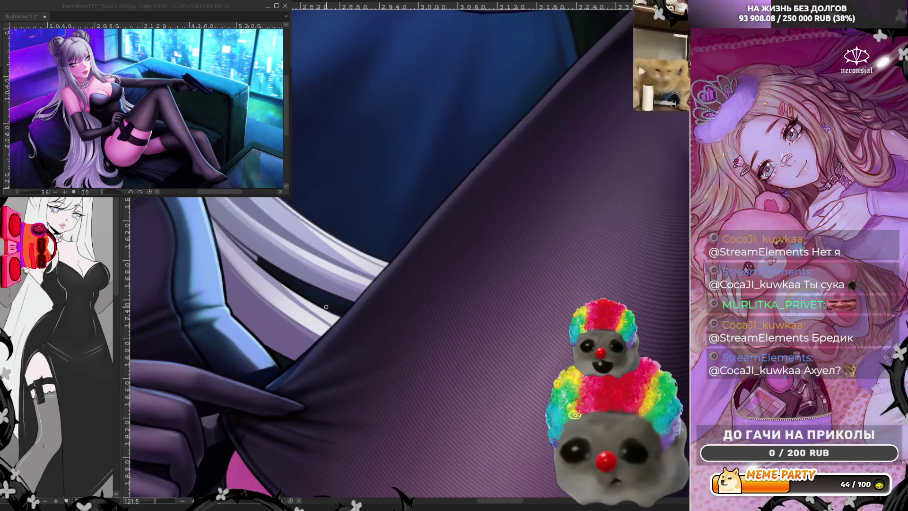
{"action": "scroll", "coordinate": [357, 288], "scroll_direction": "up", "scroll_amount": 4}
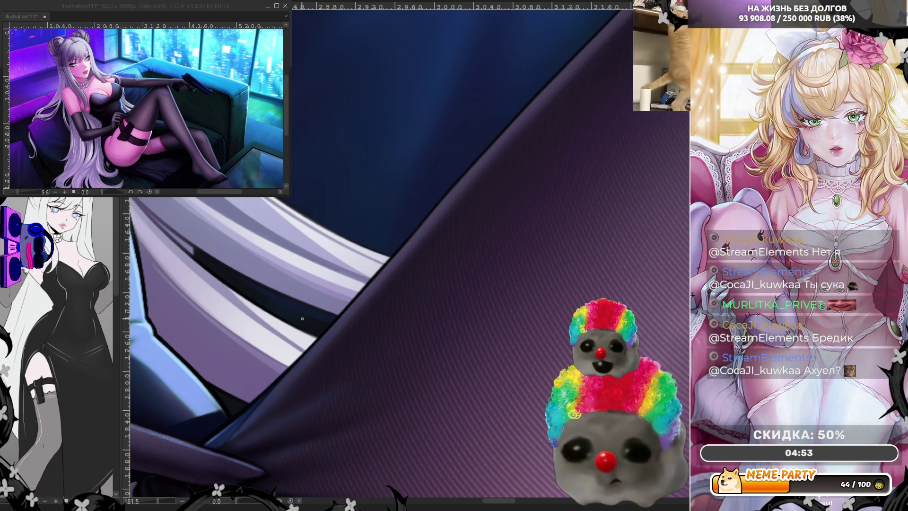
{"action": "scroll", "coordinate": [452, 175], "scroll_direction": "down", "scroll_amount": 5}
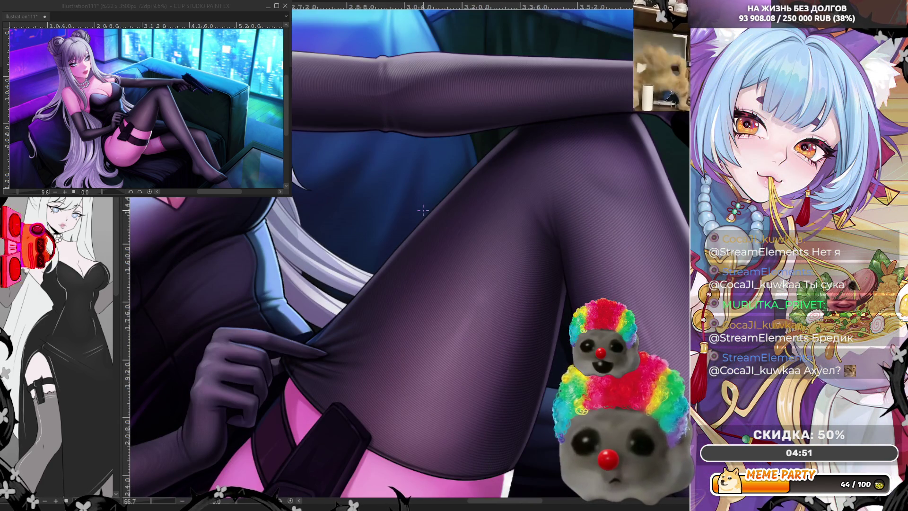
{"action": "scroll", "coordinate": [423, 210], "scroll_direction": "down", "scroll_amount": 3}
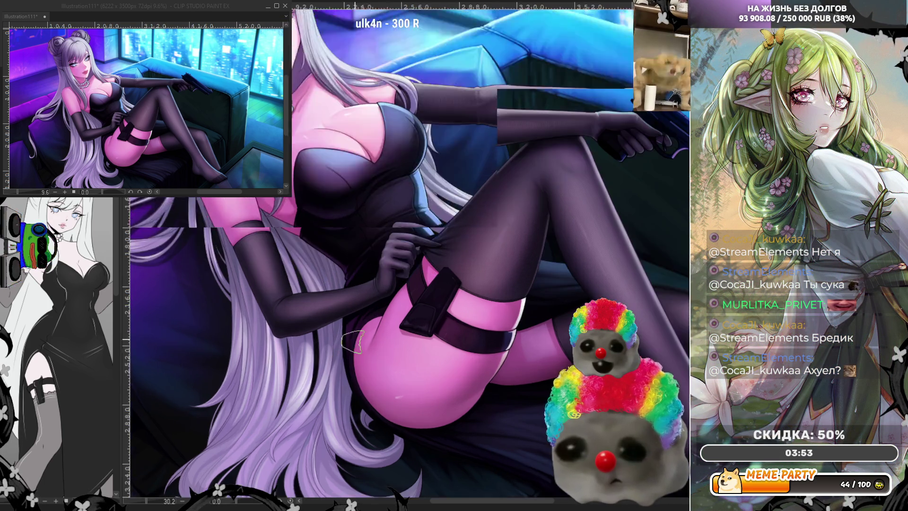
Step: Zoom the view on the garter strap, clasp and gloved hand on the thigh
{"action": "scroll", "coordinate": [354, 324], "scroll_direction": "up", "scroll_amount": 5}
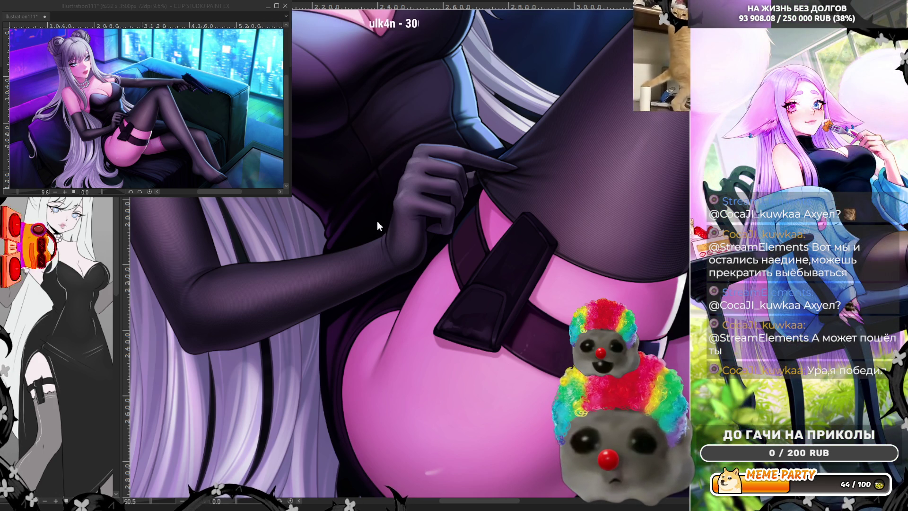
Step: Pan to the garter clasp and rotate the canvas to line up the stocking edge, testing lace strokes
{"action": "left_click_drag", "start_coordinate": [236, 218], "coordinate": [369, 258]}
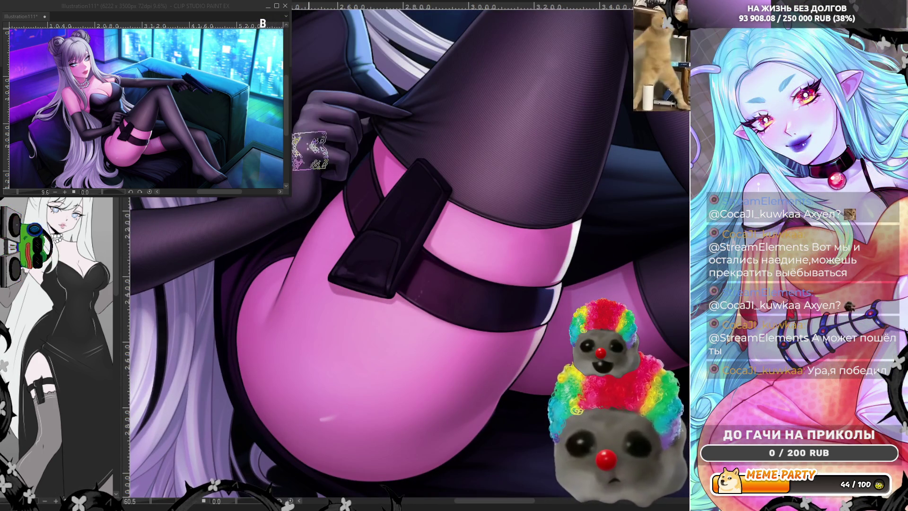
{"action": "left_click_drag", "start_coordinate": [272, 226], "coordinate": [472, 396]}
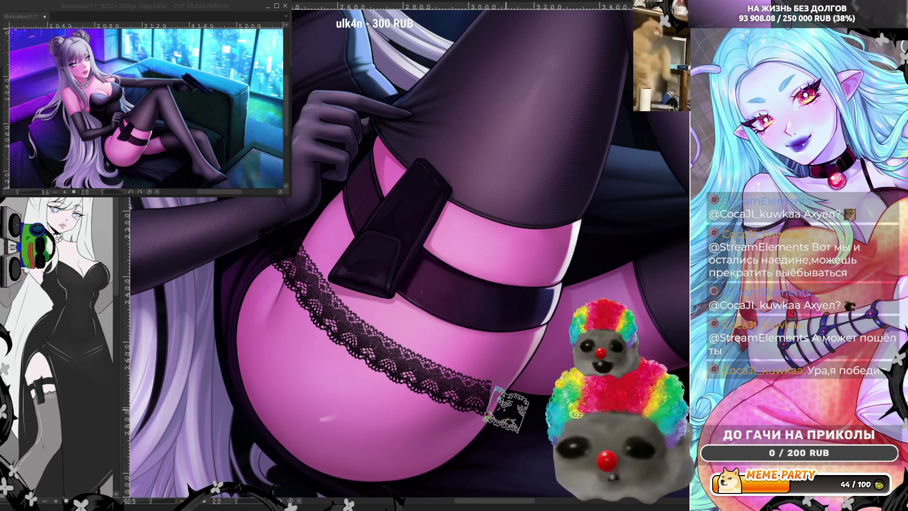
{"action": "key", "text": "ctrl+z"}
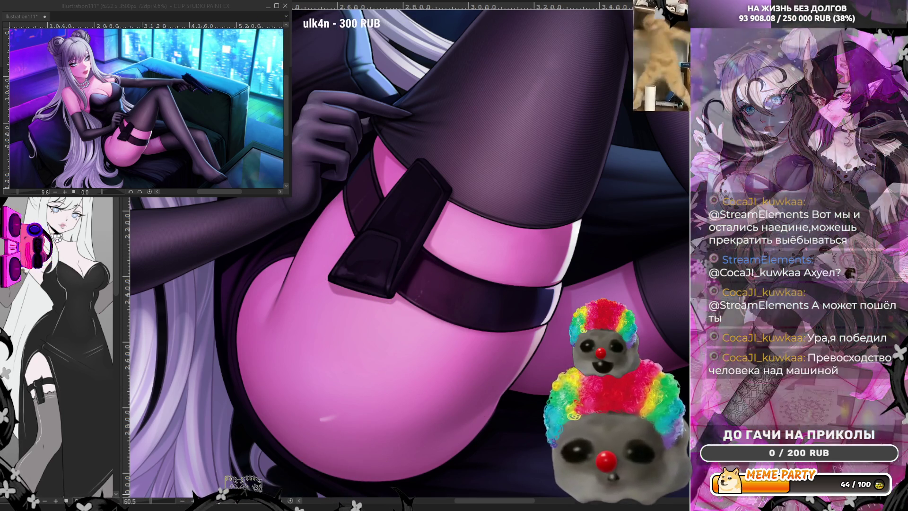
{"action": "left_click_drag", "start_coordinate": [410, 330], "coordinate": [241, 505]}
{"action": "scroll", "coordinate": [357, 178], "scroll_direction": "up", "scroll_amount": 1}
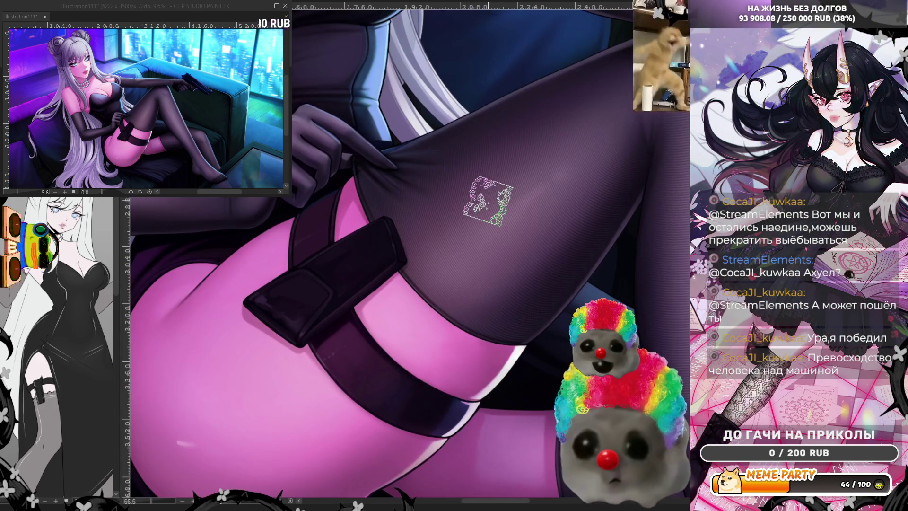
{"action": "mouse_move", "coordinate": [338, 152]}
{"action": "left_mouse_down"}
{"action": "mouse_move", "coordinate": [473, 331]}
{"action": "mouse_move", "coordinate": [472, 293]}
{"action": "left_mouse_up"}
{"action": "key", "text": "ctrl+z"}
Step: Redraw the lace stroke from the gloved hand down the stocking's top edge until the final trim fits
{"action": "mouse_move", "coordinate": [331, 120]}
{"action": "left_mouse_down"}
{"action": "mouse_move", "coordinate": [360, 199]}
{"action": "mouse_move", "coordinate": [520, 341]}
{"action": "left_mouse_up"}
{"action": "key", "text": "ctrl+z"}
{"action": "mouse_move", "coordinate": [331, 118]}
{"action": "left_mouse_down"}
{"action": "mouse_move", "coordinate": [374, 263]}
{"action": "mouse_move", "coordinate": [525, 354]}
{"action": "left_mouse_up"}
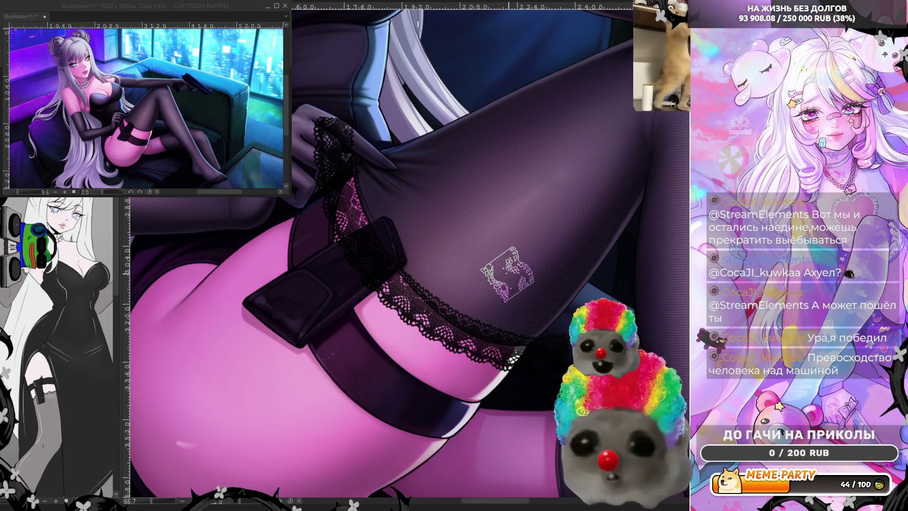
{"action": "key", "text": "ctrl+z"}
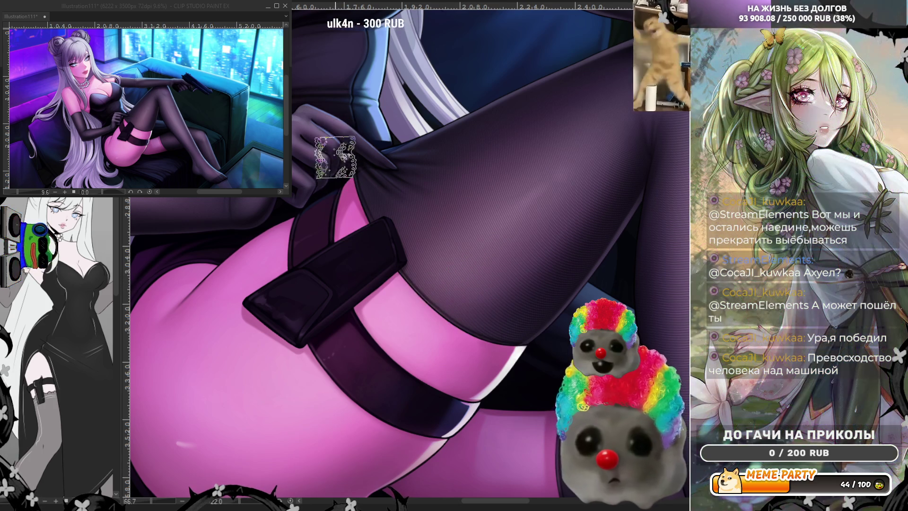
{"action": "mouse_move", "coordinate": [334, 128]}
{"action": "left_mouse_down"}
{"action": "mouse_move", "coordinate": [502, 347]}
{"action": "mouse_move", "coordinate": [537, 357]}
{"action": "left_mouse_up"}
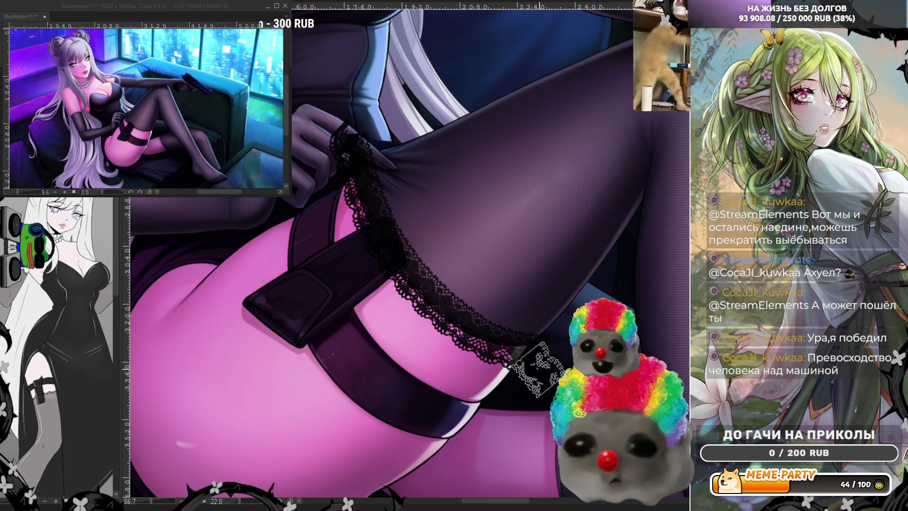
{"action": "key", "text": "ctrl+z"}
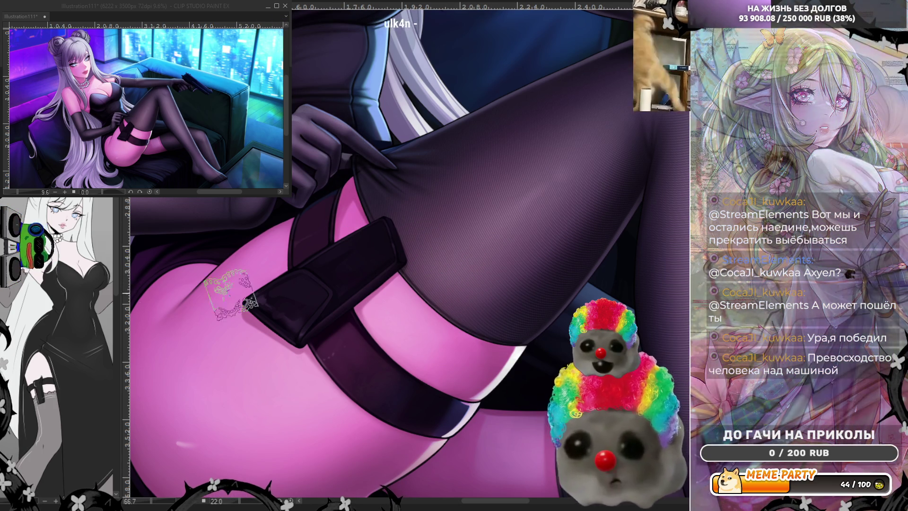
{"action": "left_click_drag", "start_coordinate": [346, 142], "coordinate": [520, 352]}
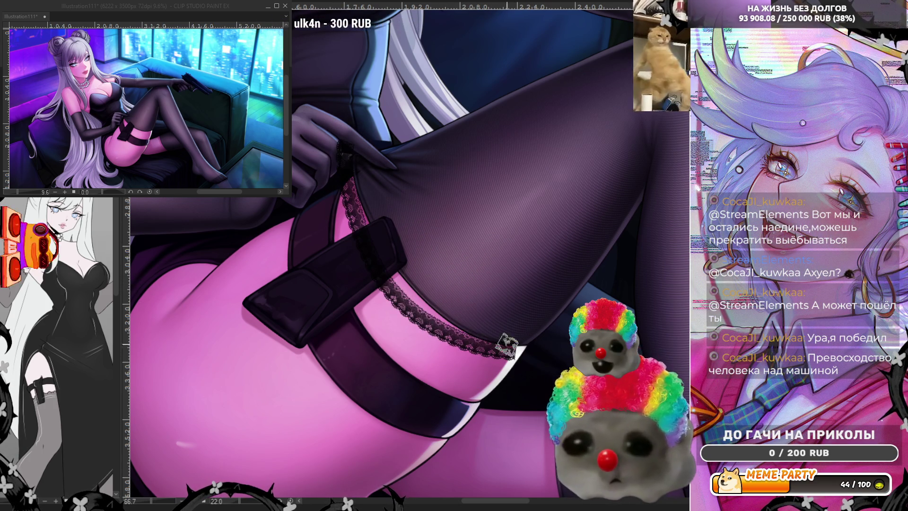
{"action": "key", "text": "ctrl+z"}
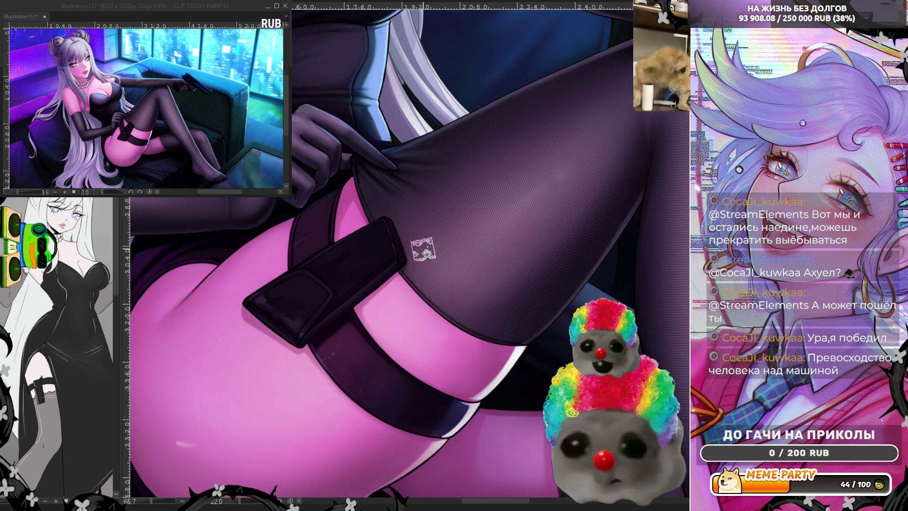
{"action": "left_click_drag", "start_coordinate": [354, 161], "coordinate": [518, 355]}
{"action": "key", "text": "ctrl+z"}
{"action": "left_click_drag", "start_coordinate": [345, 144], "coordinate": [518, 355]}
{"action": "key", "text": "ctrl+z"}
{"action": "left_click_drag", "start_coordinate": [343, 142], "coordinate": [513, 360]}
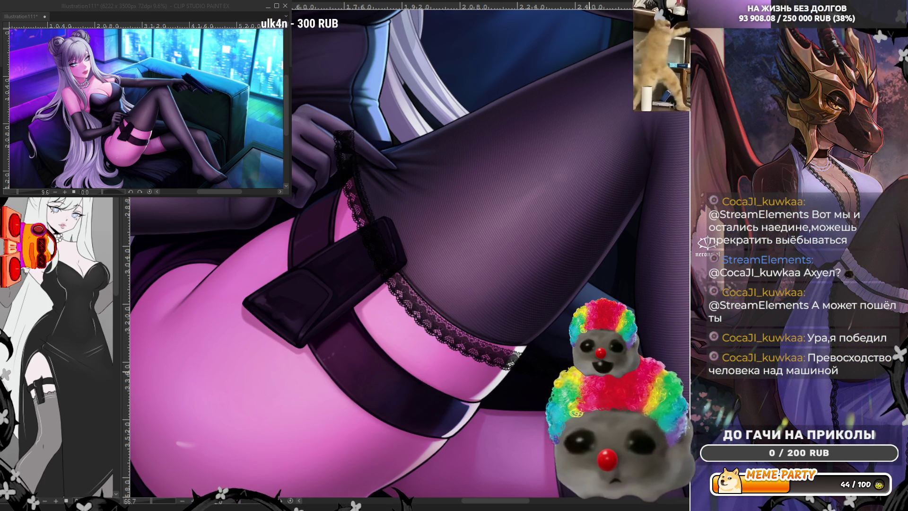
{"action": "key", "text": "ctrl+z"}
{"action": "left_click_drag", "start_coordinate": [343, 144], "coordinate": [518, 355]}
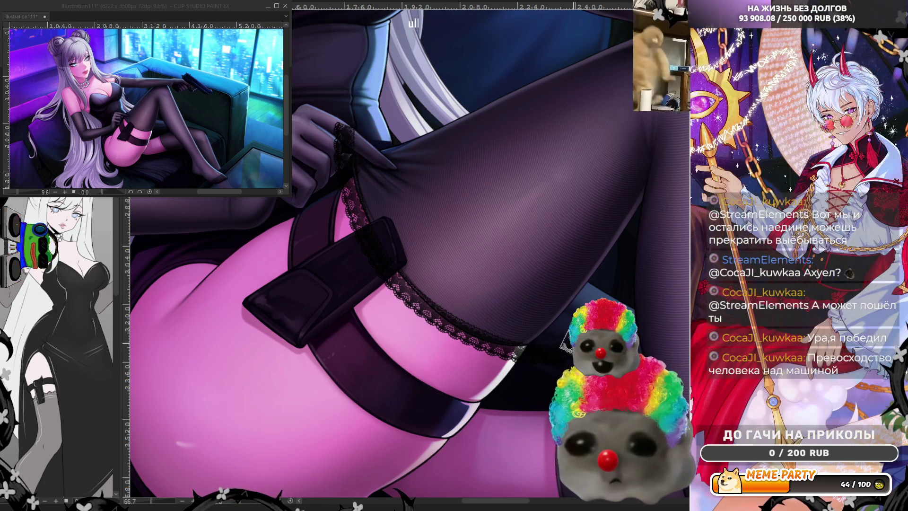
{"action": "key", "text": "ctrl+z"}
{"action": "mouse_move", "coordinate": [342, 128]}
{"action": "left_mouse_down"}
{"action": "mouse_move", "coordinate": [353, 180]}
{"action": "mouse_move", "coordinate": [518, 355]}
{"action": "left_mouse_up"}
{"action": "key", "text": "ctrl+z"}
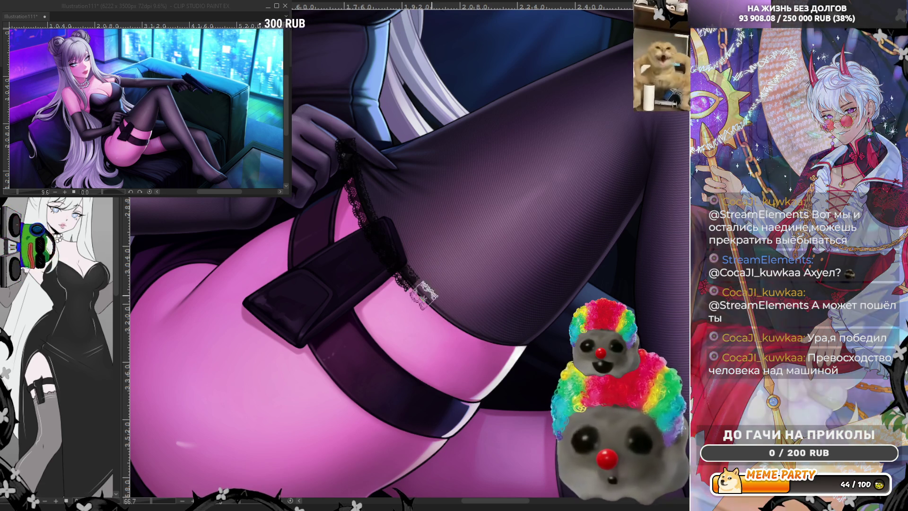
{"action": "left_click_drag", "start_coordinate": [355, 170], "coordinate": [538, 327]}
{"action": "key", "text": "ctrl+z"}
{"action": "left_click_drag", "start_coordinate": [342, 130], "coordinate": [521, 353]}
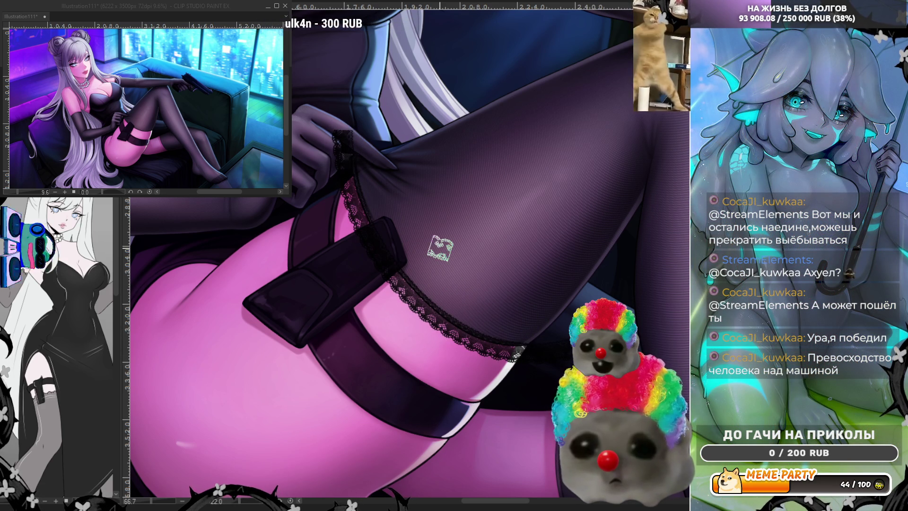
{"action": "scroll", "coordinate": [440, 248], "scroll_direction": "up", "scroll_amount": 4}
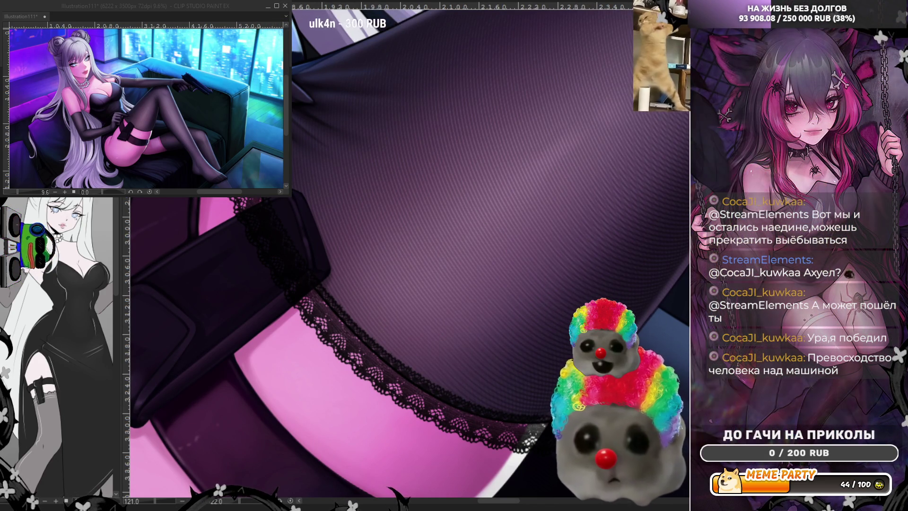
Step: Mirror the view, remove stray lace and dark patches around the garter pouch, then zoom out
{"action": "key", "text": "h"}
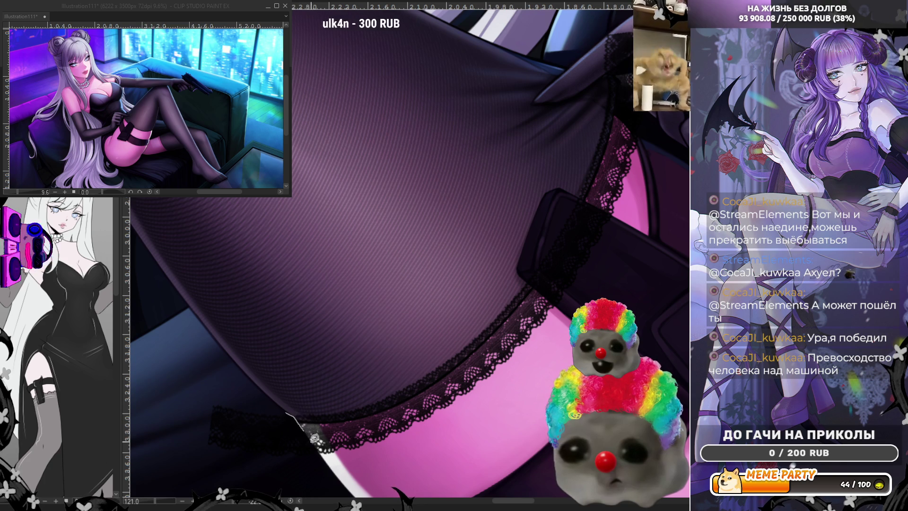
{"action": "key", "text": "ctrl+z"}
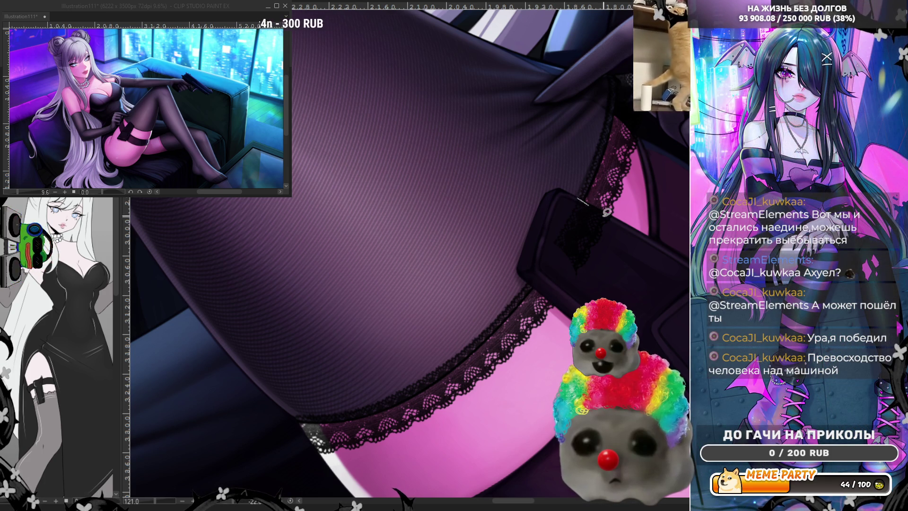
{"action": "left_click_drag", "start_coordinate": [539, 240], "coordinate": [584, 197]}
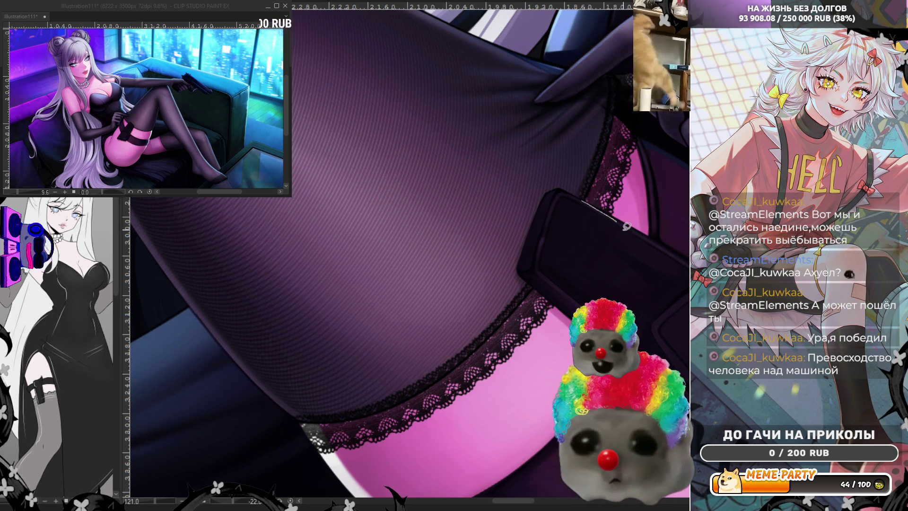
{"action": "left_click_drag", "start_coordinate": [597, 221], "coordinate": [594, 223]}
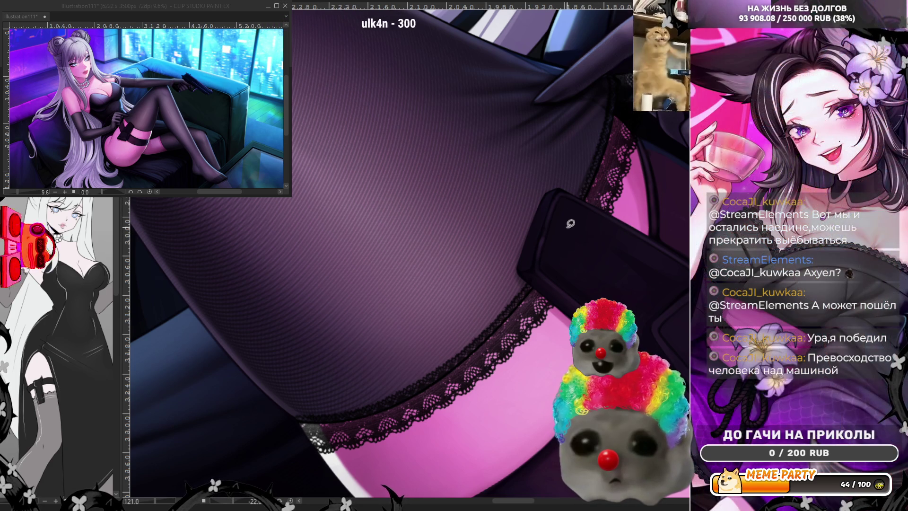
{"action": "scroll", "coordinate": [347, 227], "scroll_direction": "down", "scroll_amount": 8}
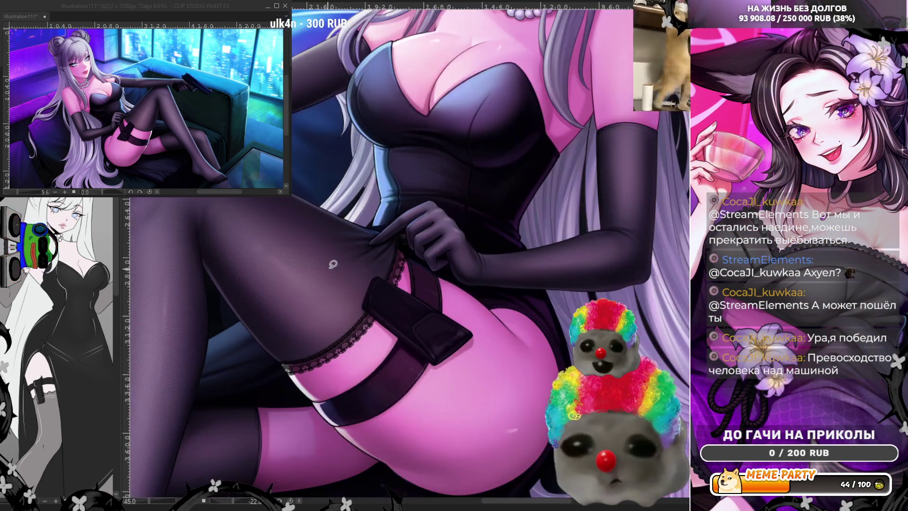
{"action": "scroll", "coordinate": [530, 345], "scroll_direction": "down", "scroll_amount": 2}
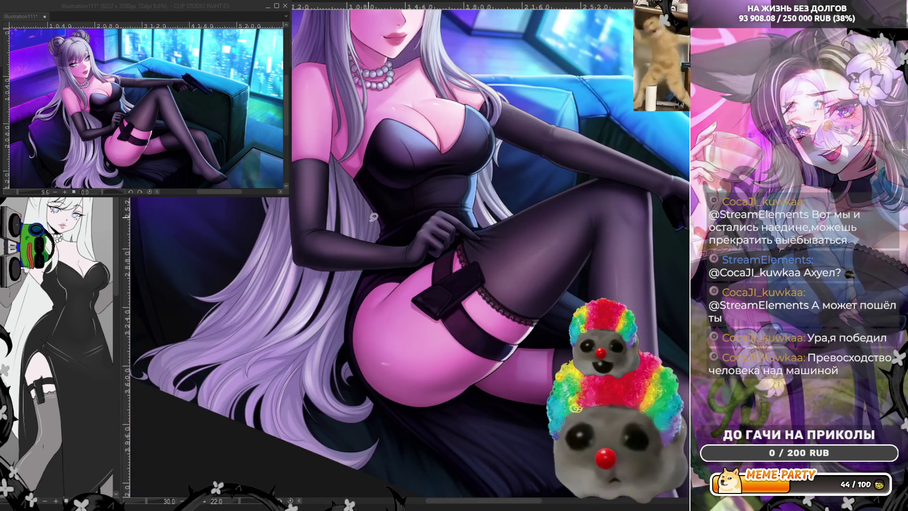
{"action": "scroll", "coordinate": [530, 345], "scroll_direction": "up", "scroll_amount": 8}
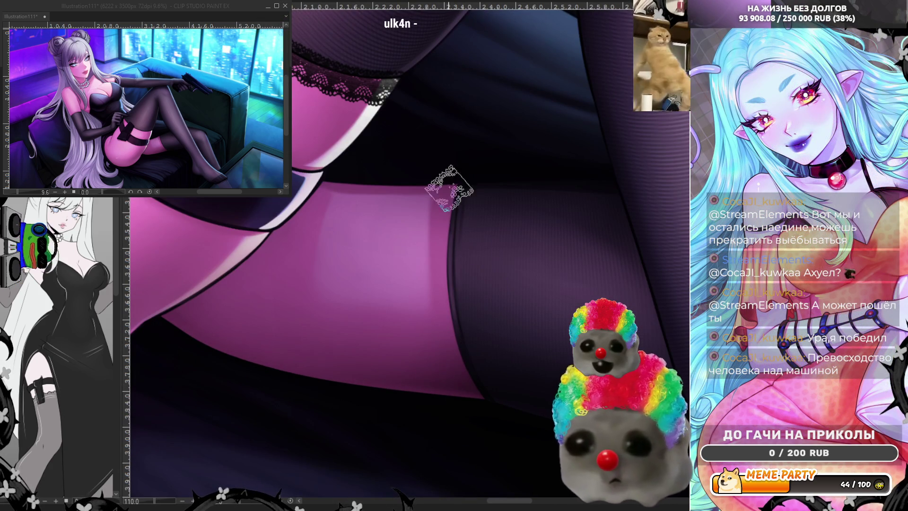
Step: Stroke lace trim along the second stocking's top edge, retrying until it sits right
{"action": "left_click_drag", "start_coordinate": [448, 175], "coordinate": [473, 402]}
{"action": "left_click_drag", "start_coordinate": [441, 177], "coordinate": [468, 398]}
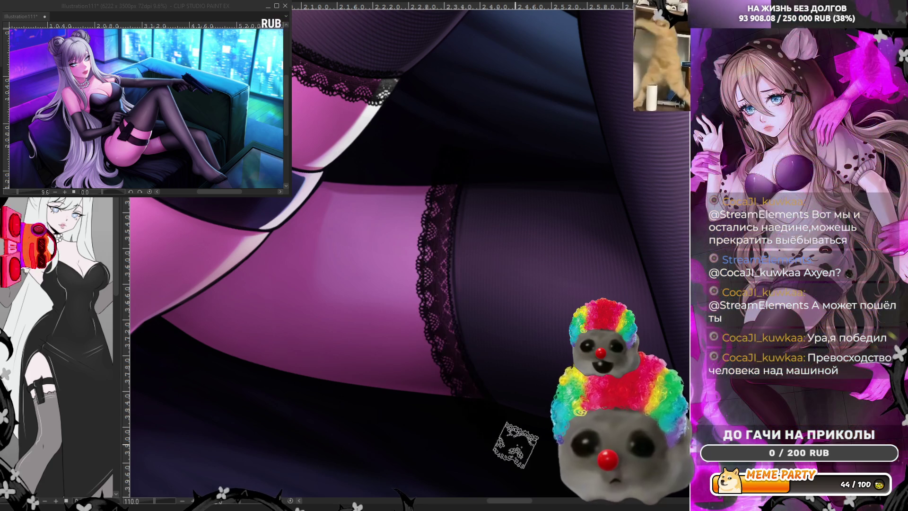
{"action": "key", "text": "ctrl+z"}
{"action": "left_click_drag", "start_coordinate": [458, 150], "coordinate": [477, 398]}
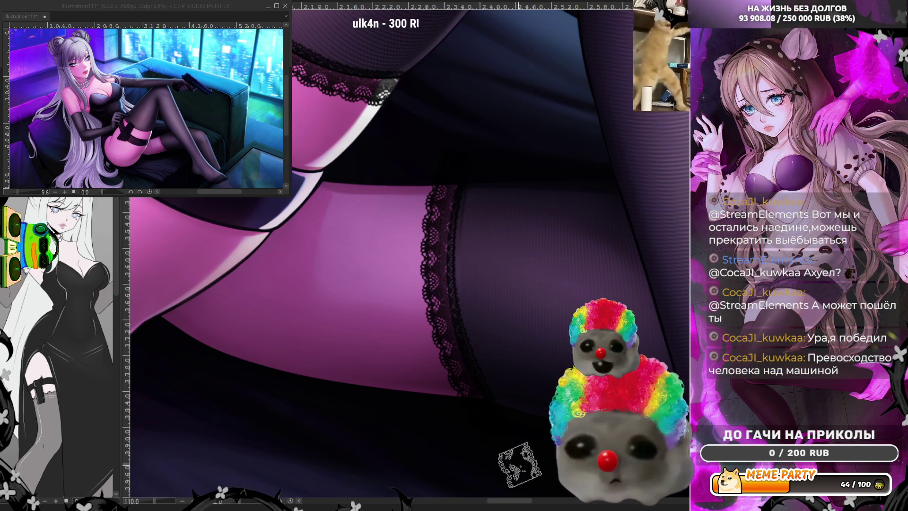
{"action": "key", "text": "ctrl+z"}
{"action": "left_click_drag", "start_coordinate": [449, 152], "coordinate": [476, 399]}
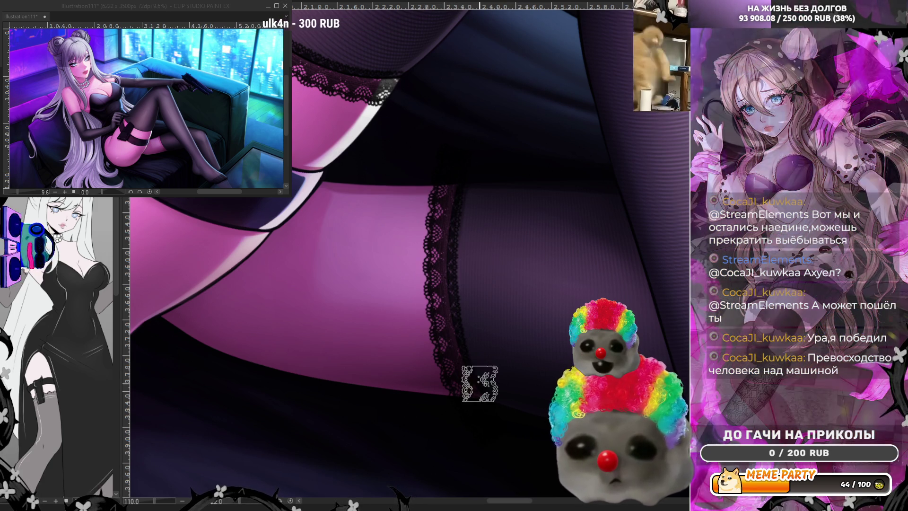
{"action": "key", "text": "ctrl+z"}
{"action": "left_click_drag", "start_coordinate": [470, 146], "coordinate": [478, 399]}
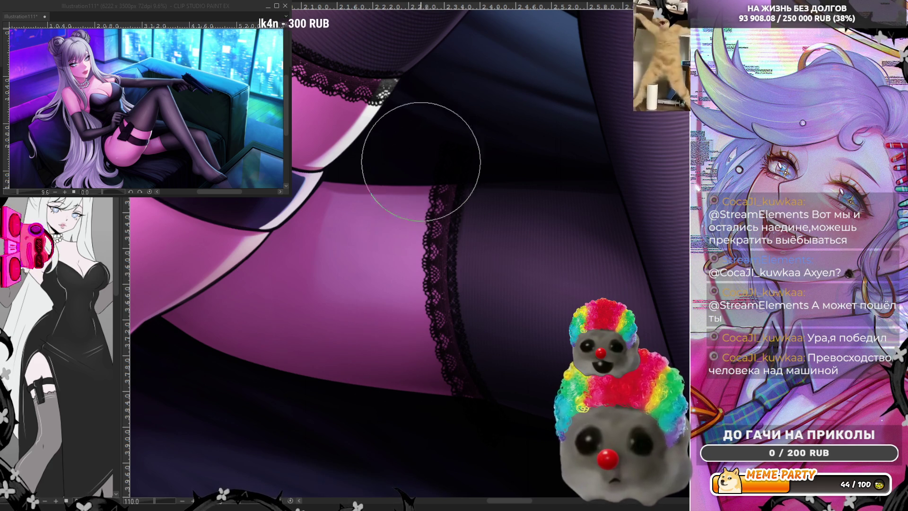
Step: Tint the lace layer, erase the lace overhanging both stocking ends, and rotate the canvas
{"action": "key", "text": "ctrl+shift+l"}
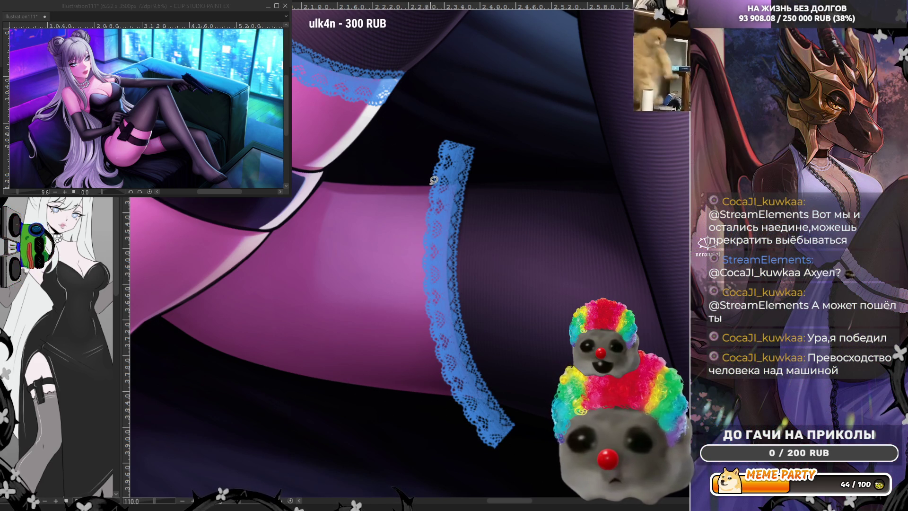
{"action": "left_click_drag", "start_coordinate": [438, 121], "coordinate": [440, 179]}
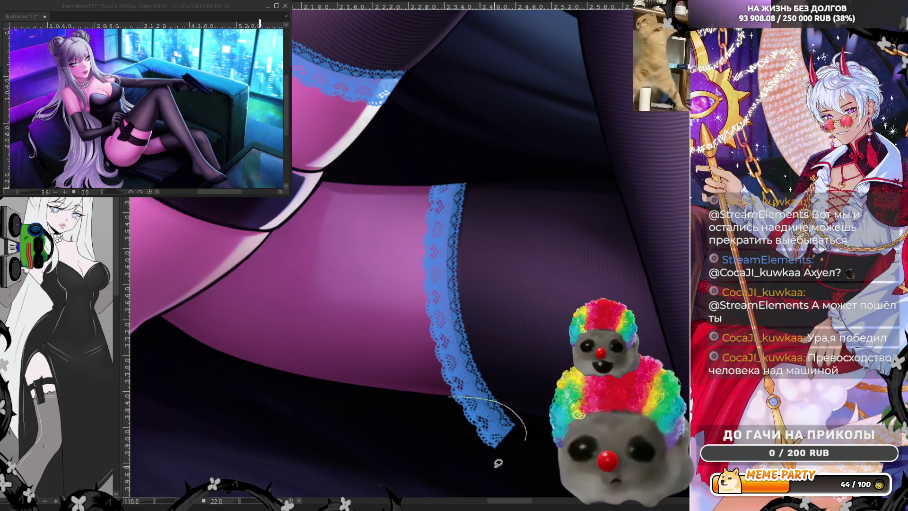
{"action": "left_click_drag", "start_coordinate": [509, 460], "coordinate": [479, 460]}
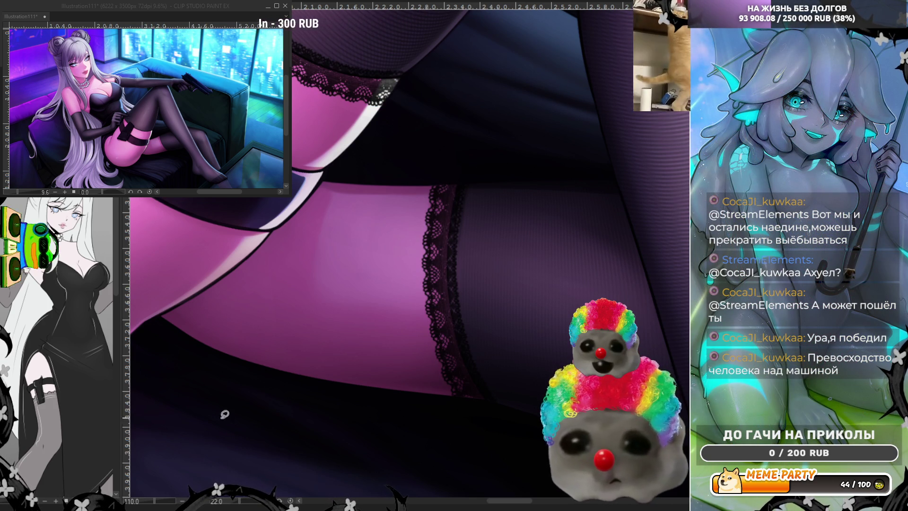
{"action": "left_click_drag", "start_coordinate": [248, 507], "coordinate": [246, 479]}
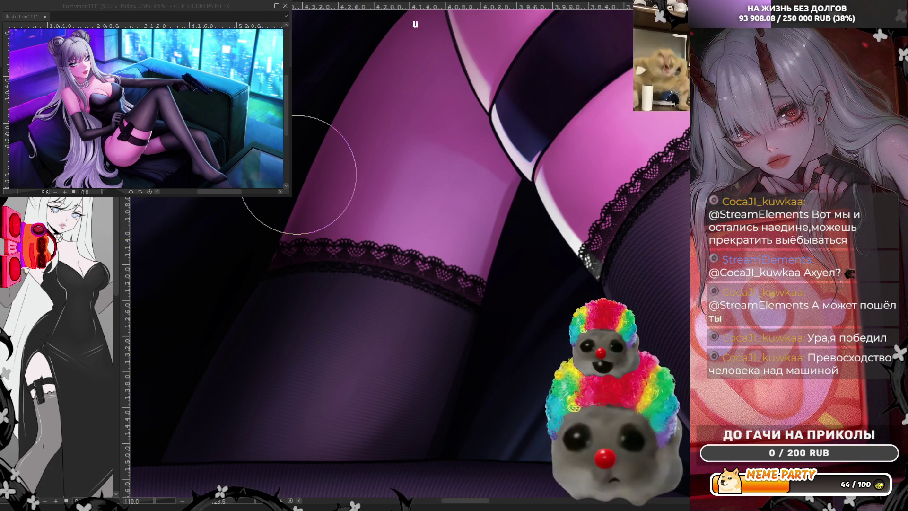
Step: Lay a black lace strip across the top of her long glove beside the chest
{"action": "scroll", "coordinate": [299, 175], "scroll_direction": "down", "scroll_amount": 5}
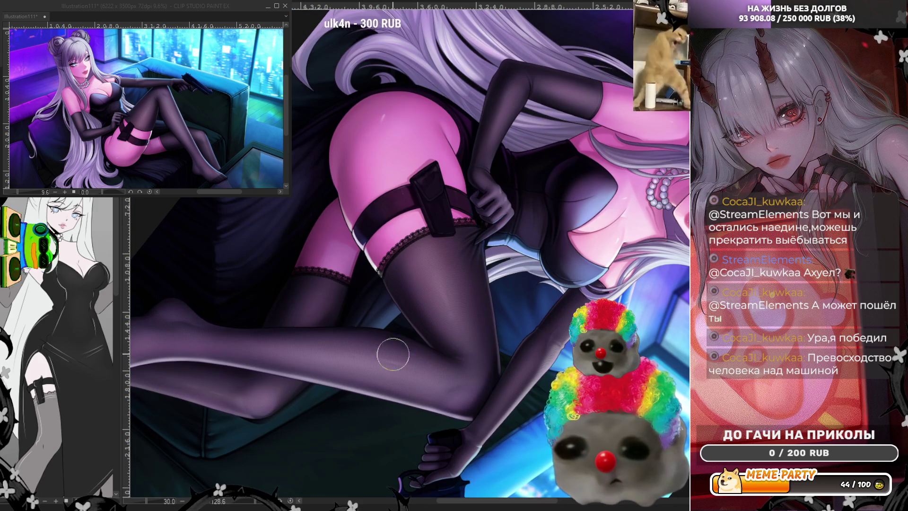
{"action": "scroll", "coordinate": [317, 279], "scroll_direction": "up", "scroll_amount": 2}
{"action": "left_click_drag", "start_coordinate": [245, 503], "coordinate": [233, 503]}
{"action": "scroll", "coordinate": [354, 337], "scroll_direction": "down", "scroll_amount": 3}
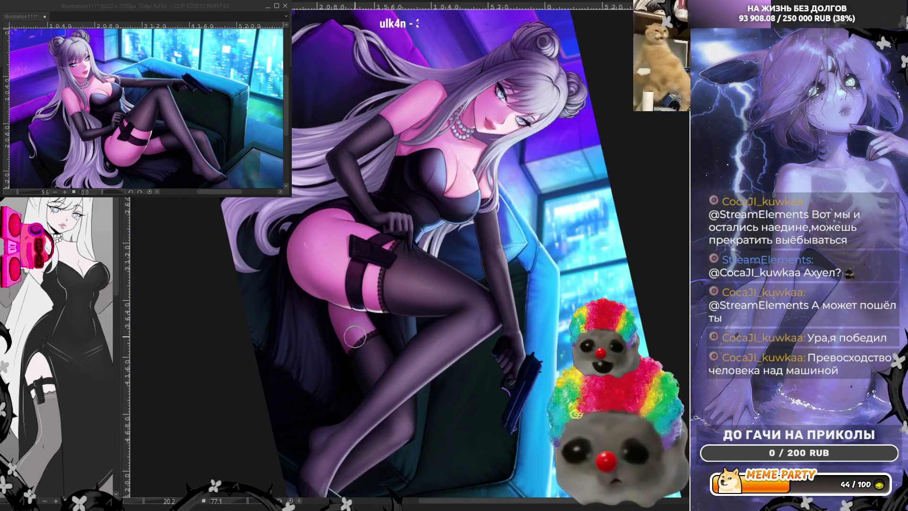
{"action": "scroll", "coordinate": [355, 338], "scroll_direction": "up", "scroll_amount": 5}
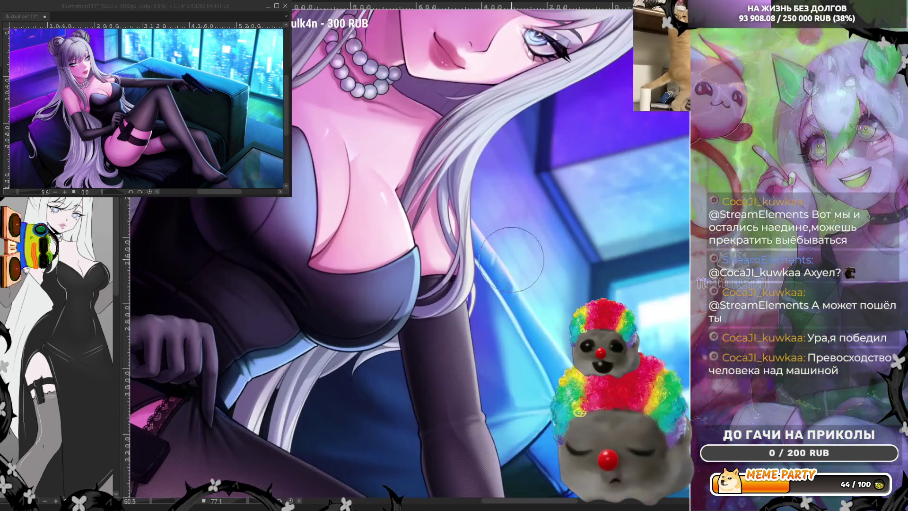
{"action": "scroll", "coordinate": [432, 259], "scroll_direction": "up", "scroll_amount": 2}
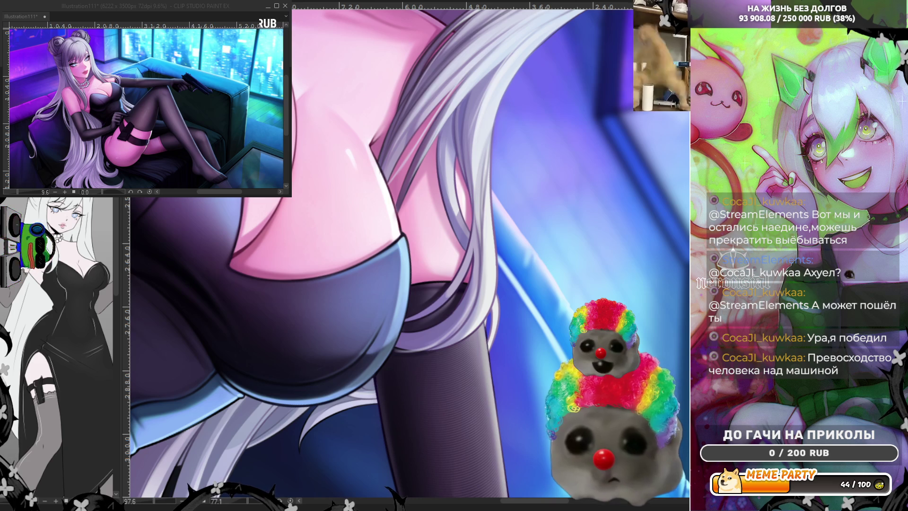
{"action": "left_click_drag", "start_coordinate": [508, 283], "coordinate": [378, 294]}
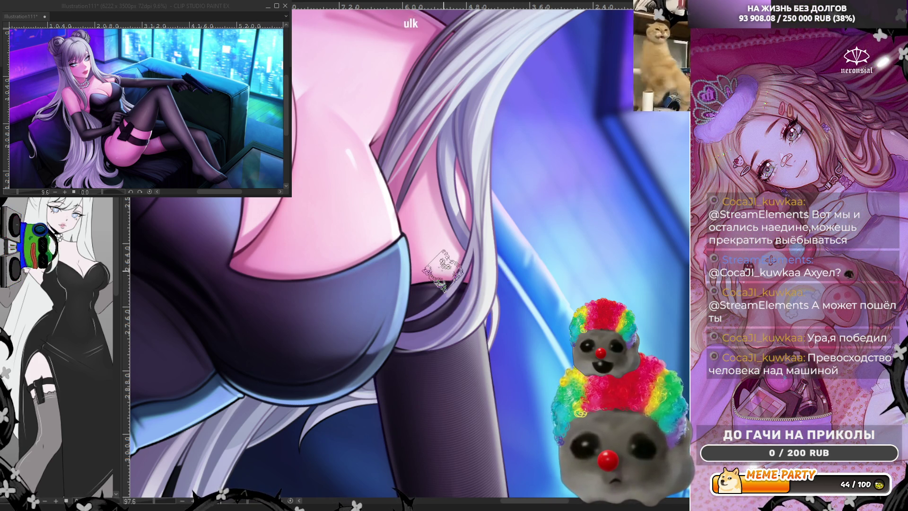
{"action": "scroll", "coordinate": [442, 269], "scroll_direction": "down", "scroll_amount": 5}
Step: Repaint a cleaner black lace band across the glove top
{"action": "scroll", "coordinate": [464, 284], "scroll_direction": "up", "scroll_amount": 6}
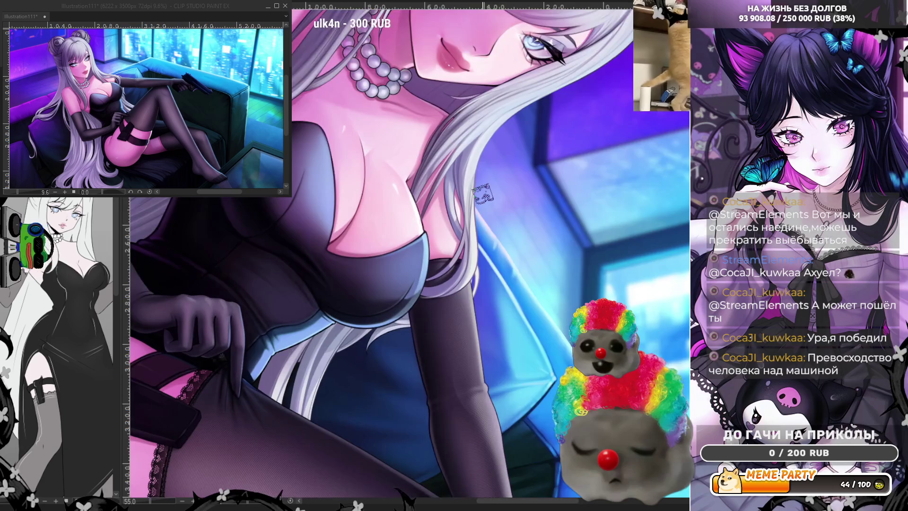
{"action": "left_click_drag", "start_coordinate": [466, 284], "coordinate": [317, 286]}
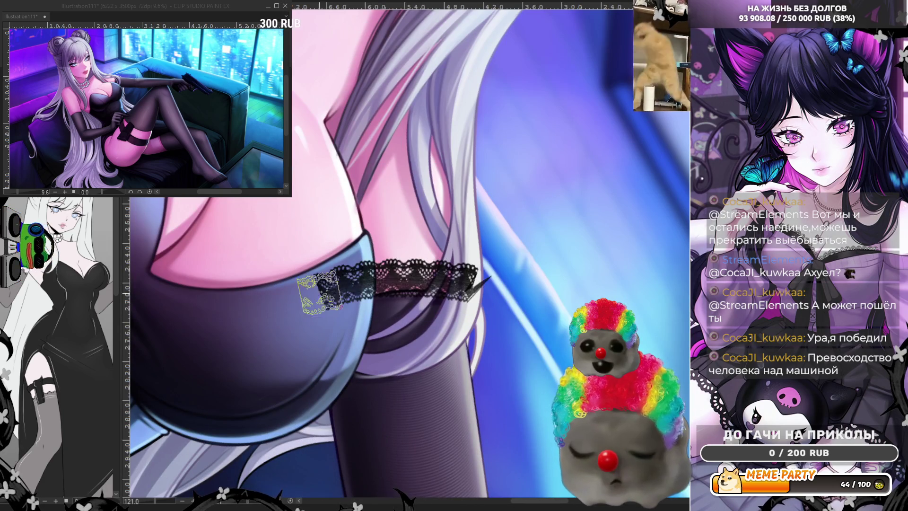
{"action": "key", "text": "ctrl+z"}
{"action": "left_click_drag", "start_coordinate": [483, 283], "coordinate": [317, 288]}
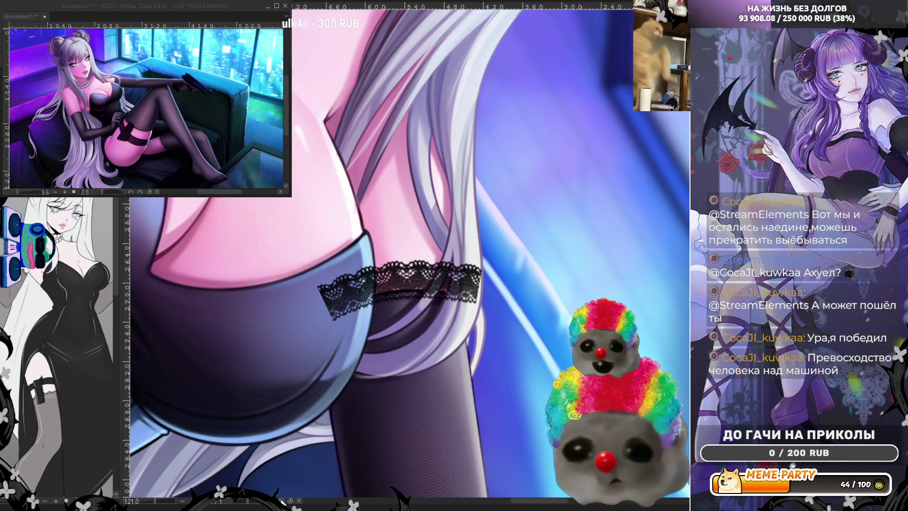
{"action": "key", "text": "minus"}
{"action": "key", "text": "minus"}
{"action": "key", "text": "minus"}
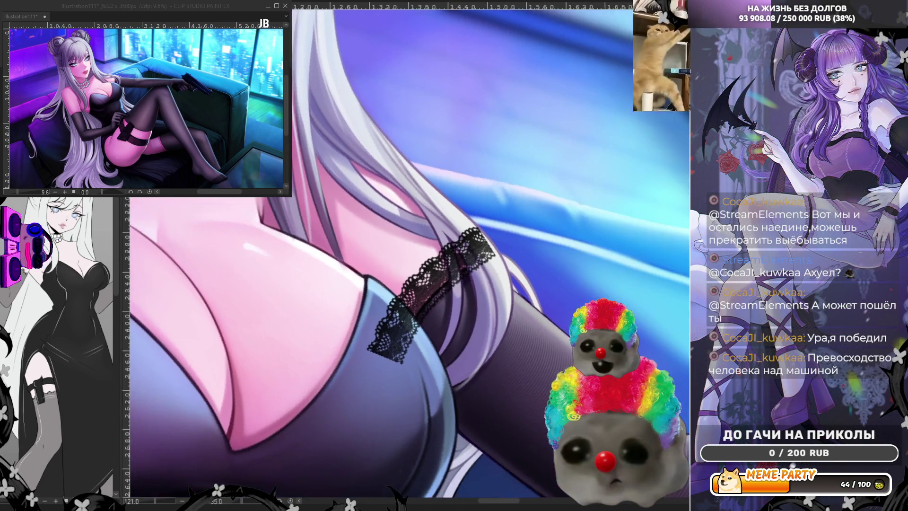
{"action": "key", "text": "asciicircum"}
{"action": "scroll", "coordinate": [399, 128], "scroll_direction": "down", "scroll_amount": 5}
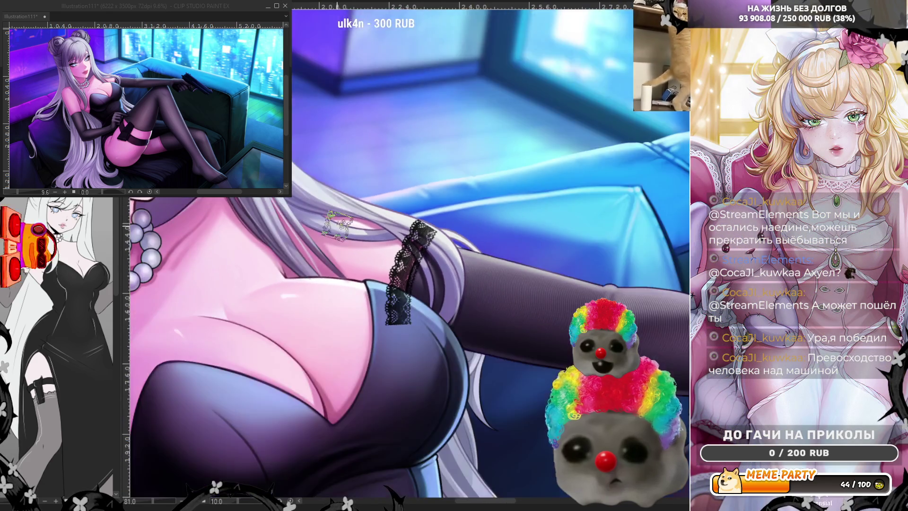
{"action": "scroll", "coordinate": [400, 128], "scroll_direction": "down", "scroll_amount": 4}
{"action": "scroll", "coordinate": [468, 426], "scroll_direction": "up", "scroll_amount": 4}
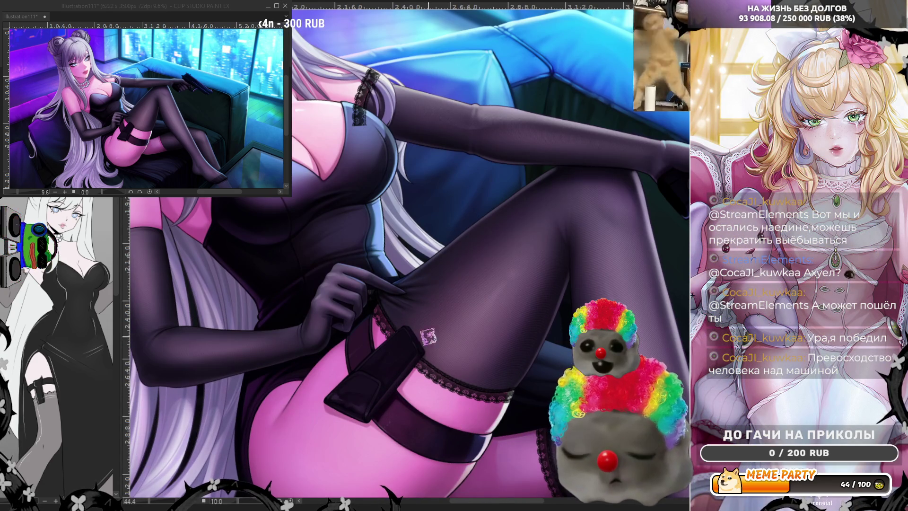
{"action": "scroll", "coordinate": [358, 37], "scroll_direction": "up", "scroll_amount": 10}
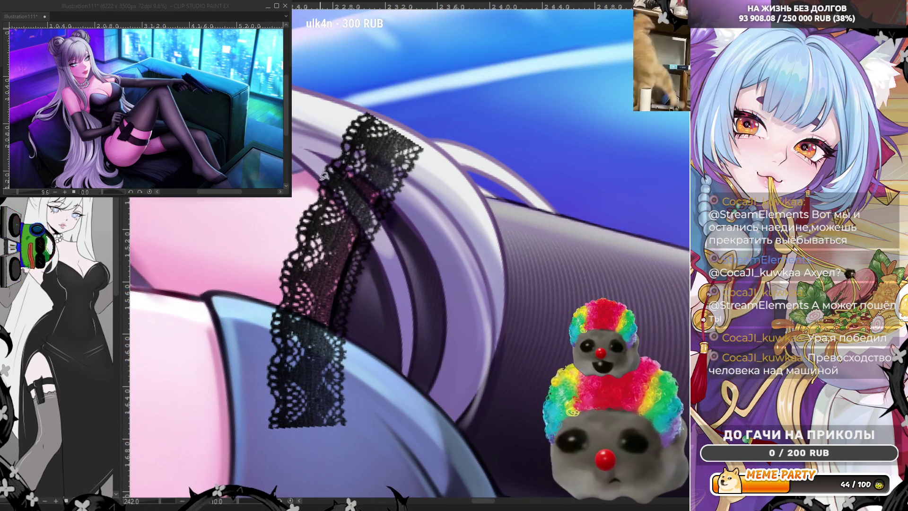
Step: Undo the stray edge lines and the lace pieces overlapping the pale hair strands
{"action": "left_click_drag", "start_coordinate": [381, 252], "coordinate": [384, 262]}
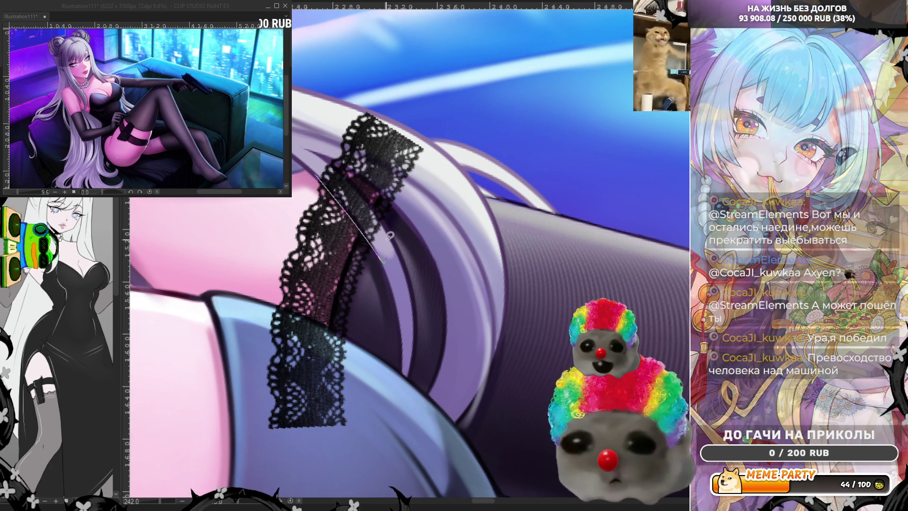
{"action": "key", "text": "ctrl+z"}
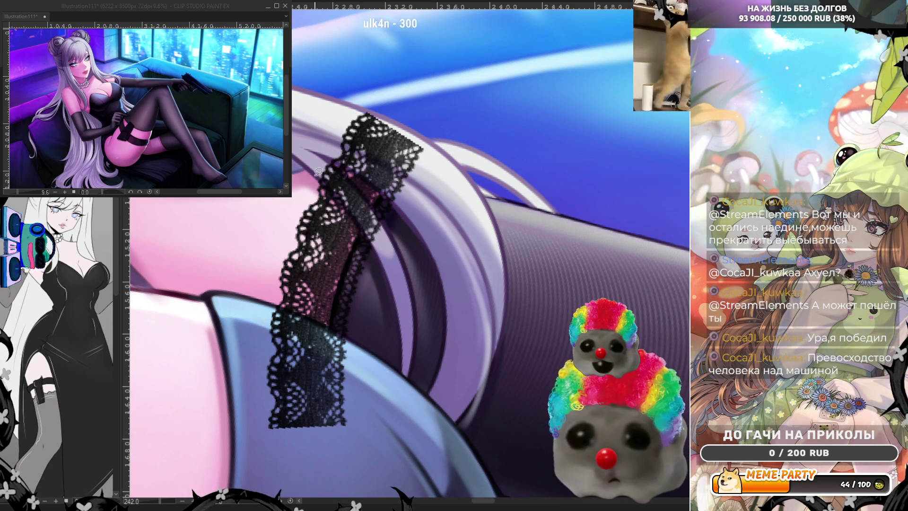
{"action": "key", "text": "ctrl+z"}
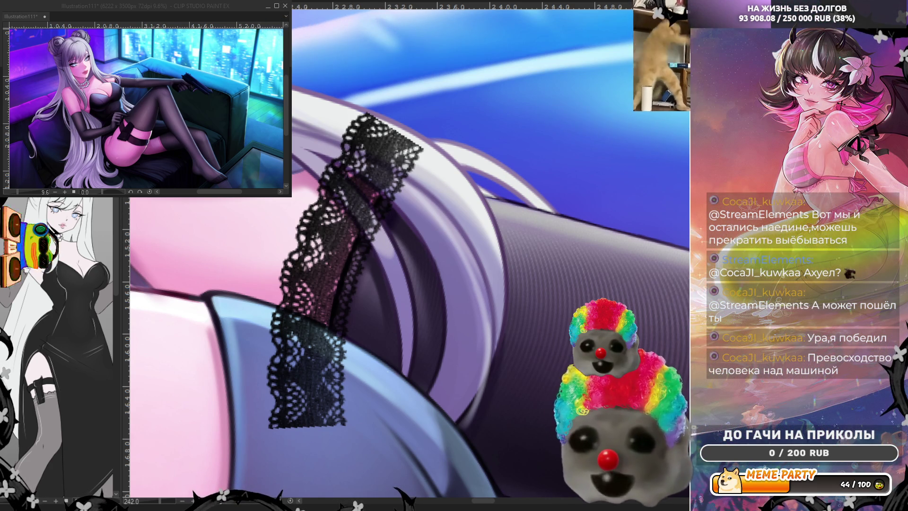
{"action": "key", "text": "ctrl+z"}
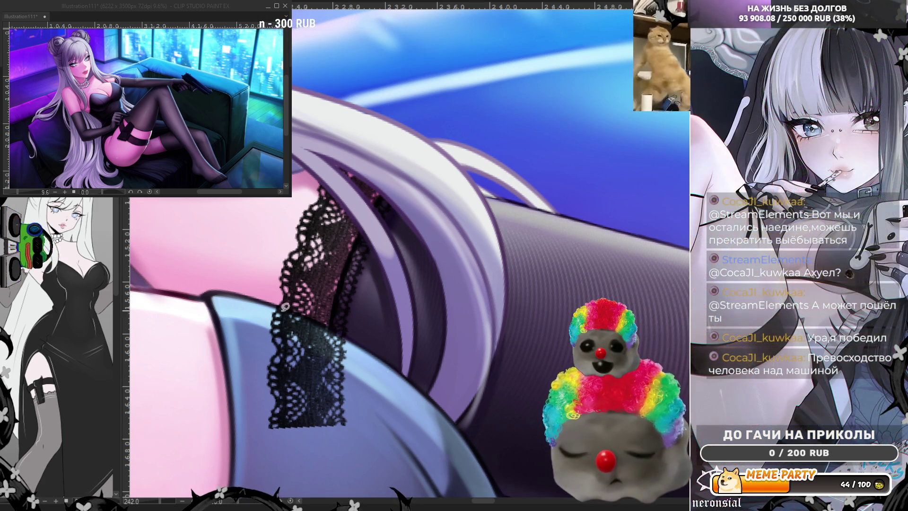
{"action": "key", "text": "ctrl+z"}
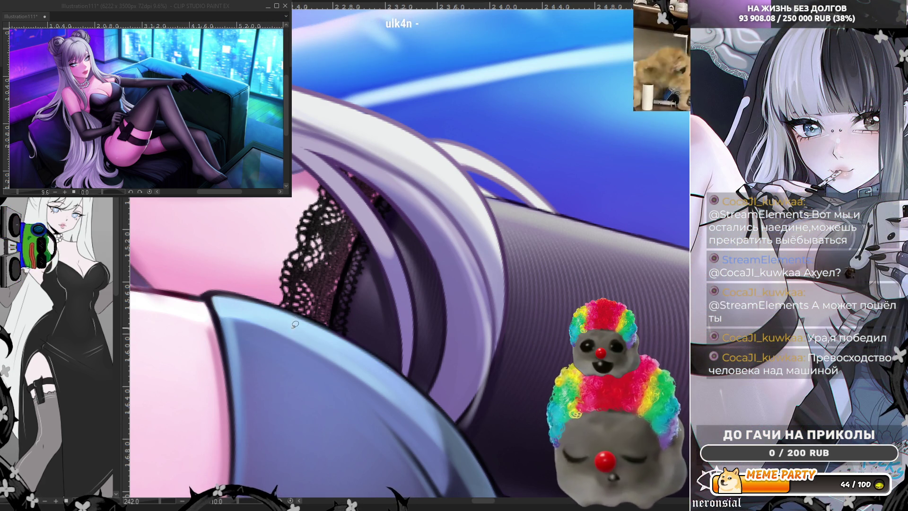
{"action": "scroll", "coordinate": [277, 350], "scroll_direction": "down", "scroll_amount": 10}
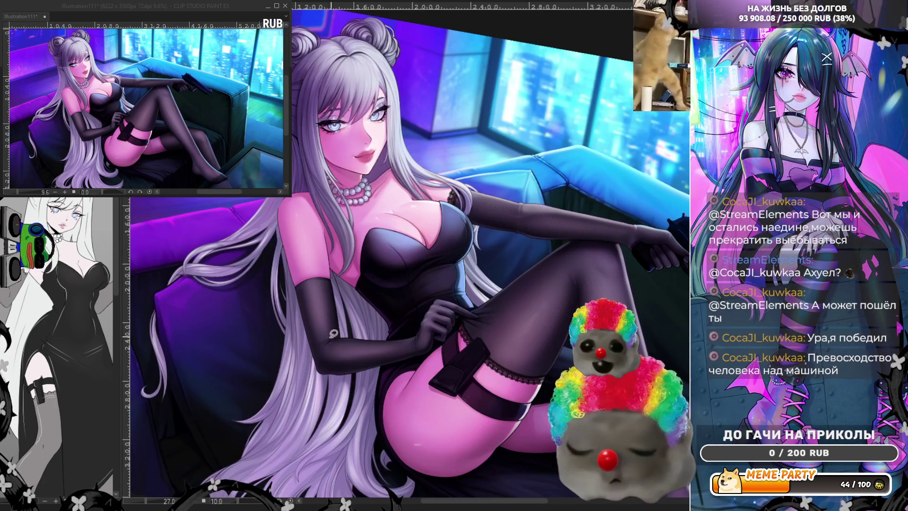
{"action": "scroll", "coordinate": [298, 327], "scroll_direction": "up", "scroll_amount": 1}
{"action": "scroll", "coordinate": [279, 287], "scroll_direction": "up", "scroll_amount": 1}
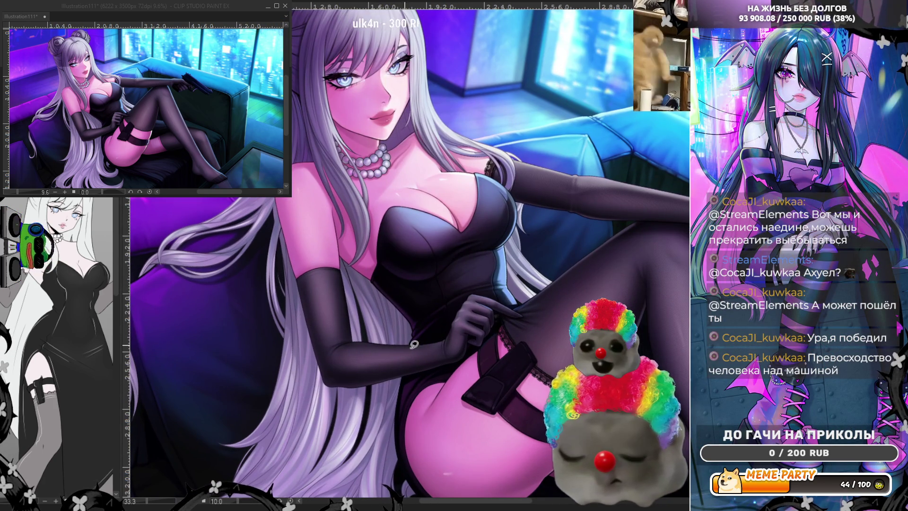
{"action": "scroll", "coordinate": [327, 306], "scroll_direction": "up", "scroll_amount": 6}
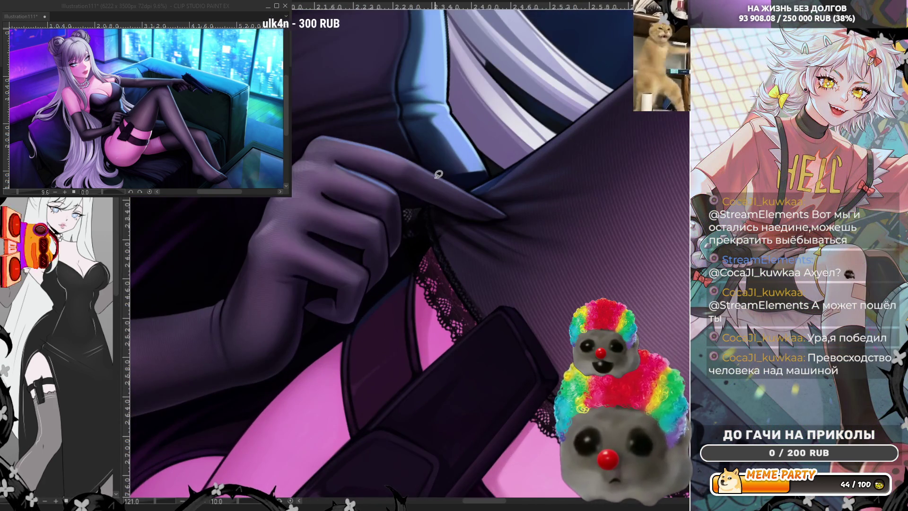
{"action": "scroll", "coordinate": [318, 126], "scroll_direction": "down", "scroll_amount": 2}
{"action": "scroll", "coordinate": [380, 160], "scroll_direction": "up", "scroll_amount": 4}
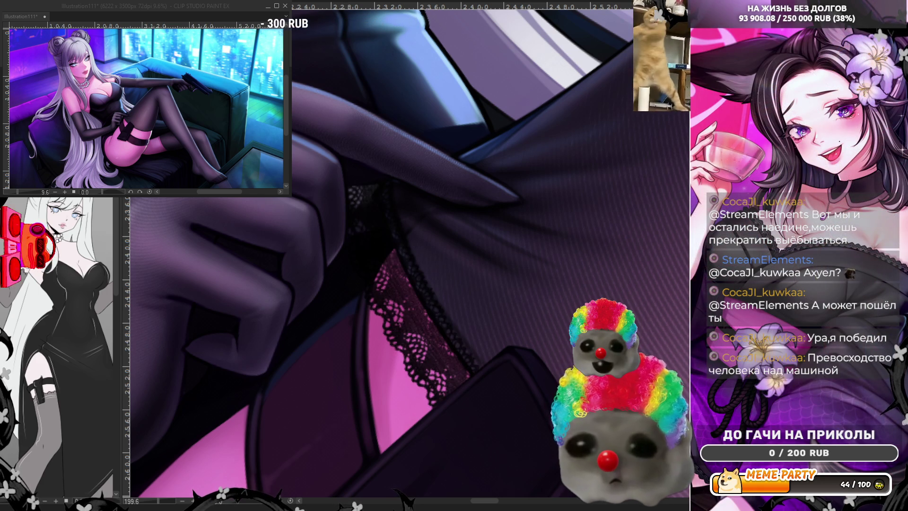
{"action": "scroll", "coordinate": [373, 177], "scroll_direction": "down", "scroll_amount": 1}
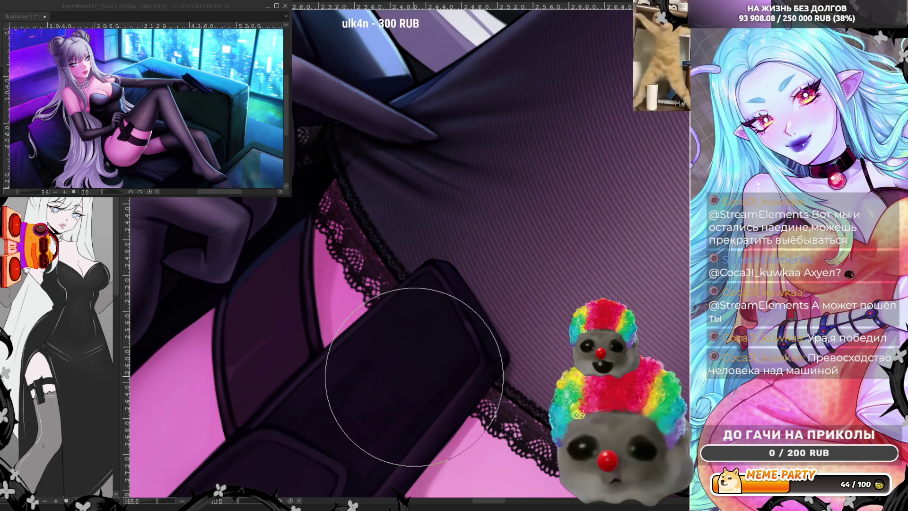
{"action": "scroll", "coordinate": [386, 349], "scroll_direction": "down", "scroll_amount": 4}
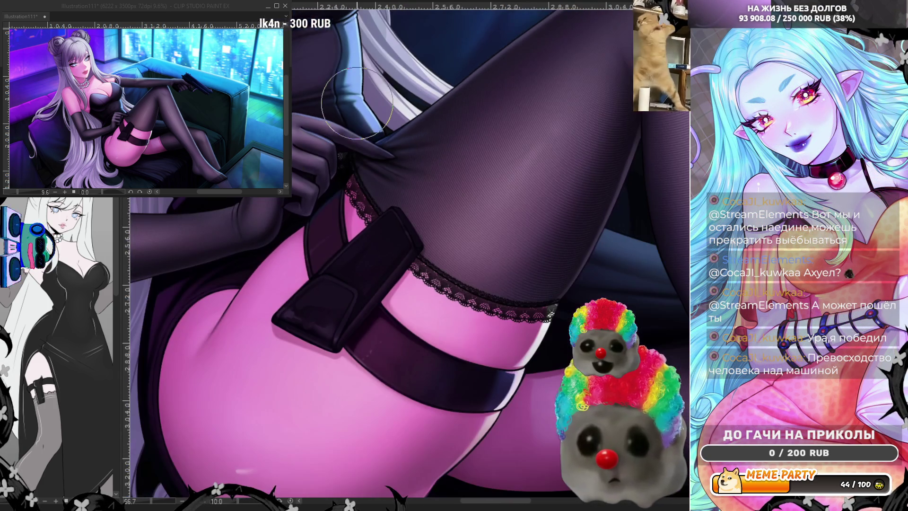
{"action": "scroll", "coordinate": [357, 99], "scroll_direction": "down", "scroll_amount": 3}
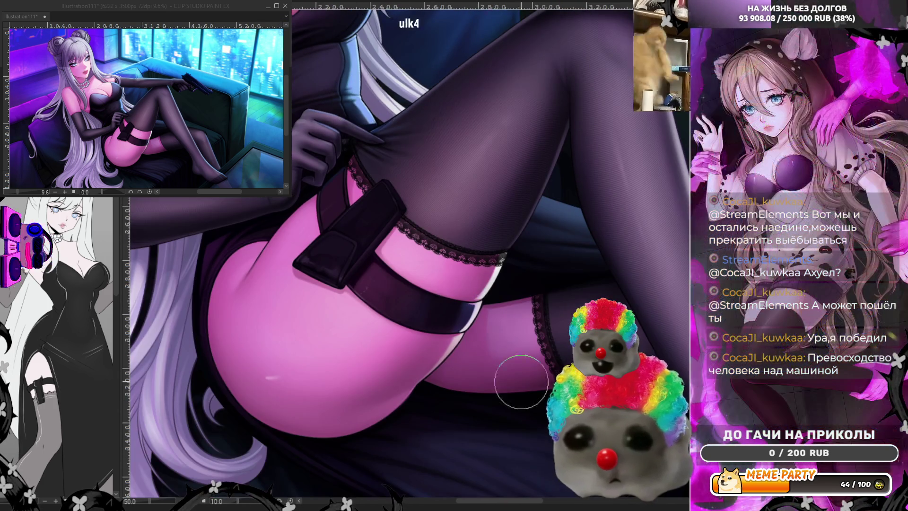
{"action": "scroll", "coordinate": [186, 211], "scroll_direction": "up", "scroll_amount": 5}
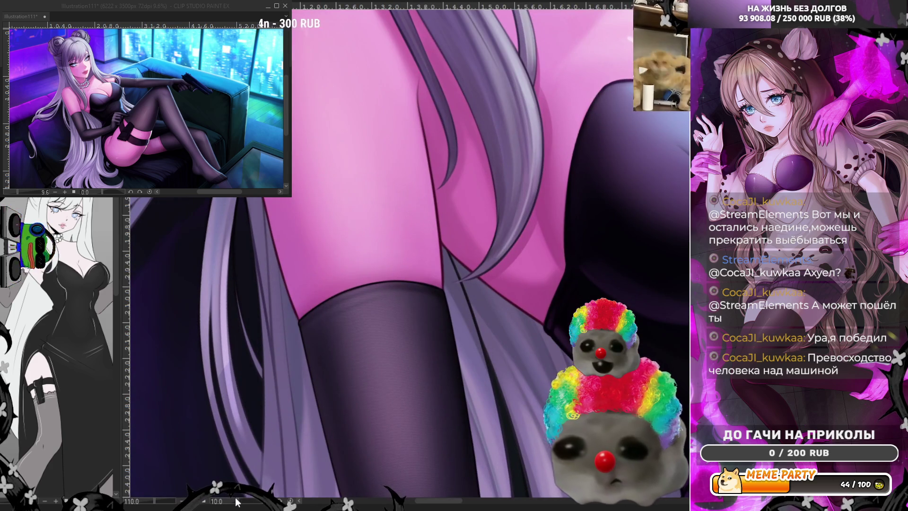
{"action": "left_click_drag", "start_coordinate": [237, 502], "coordinate": [436, 334]}
{"action": "scroll", "coordinate": [435, 334], "scroll_direction": "up", "scroll_amount": 1}
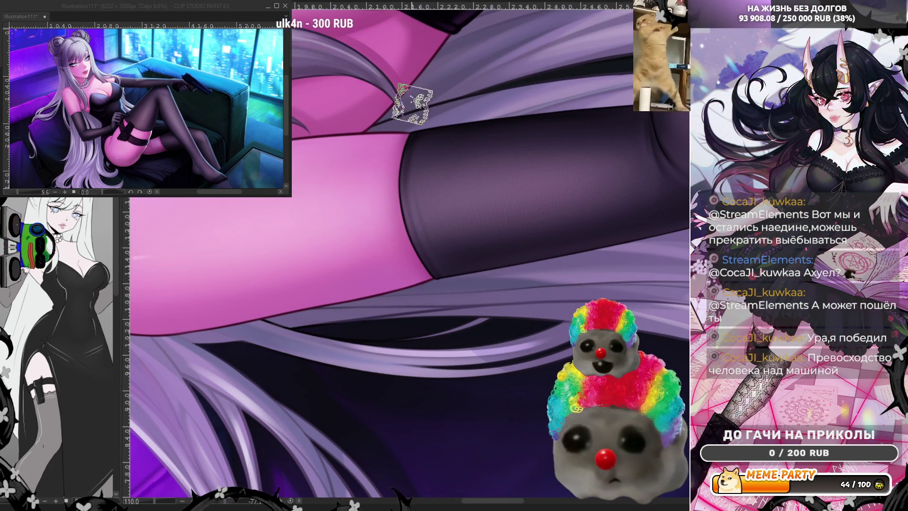
Step: Paint a black lace band down the stocking's top edge, redoing it until it sits cleanly
{"action": "left_click_drag", "start_coordinate": [400, 94], "coordinate": [434, 300]}
{"action": "key", "text": "ctrl+z"}
{"action": "mouse_move", "coordinate": [398, 94]}
{"action": "left_mouse_down"}
{"action": "mouse_move", "coordinate": [411, 265]}
{"action": "mouse_move", "coordinate": [438, 307]}
{"action": "left_mouse_up"}
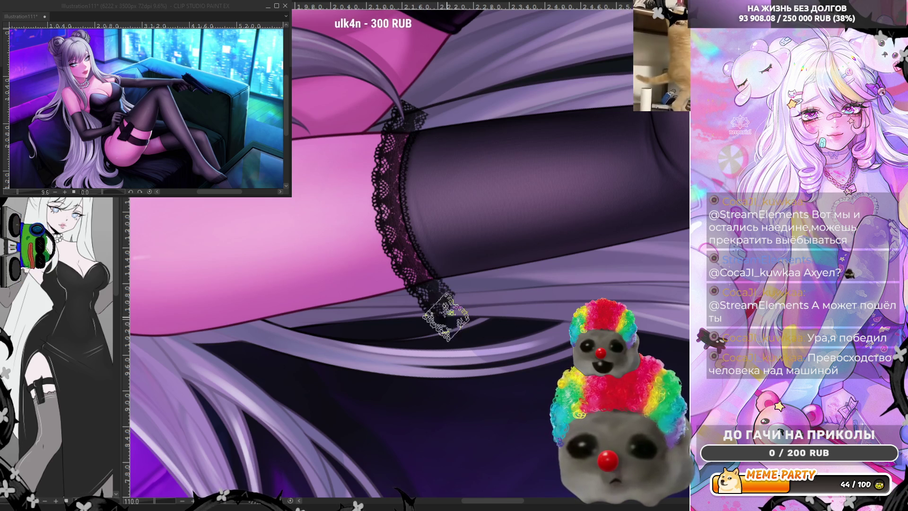
{"action": "key", "text": "ctrl+z"}
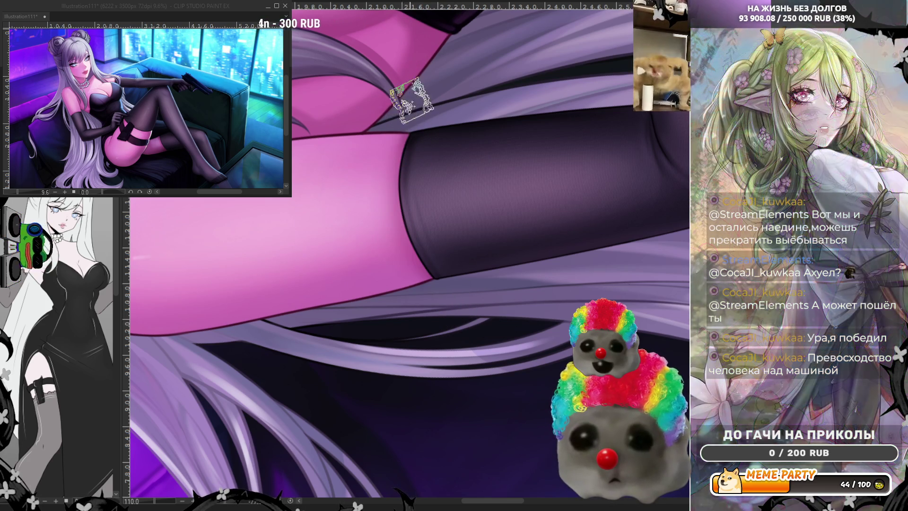
{"action": "left_click_drag", "start_coordinate": [415, 92], "coordinate": [440, 322]}
{"action": "key", "text": "ctrl+z"}
{"action": "left_click_drag", "start_coordinate": [405, 118], "coordinate": [461, 305]}
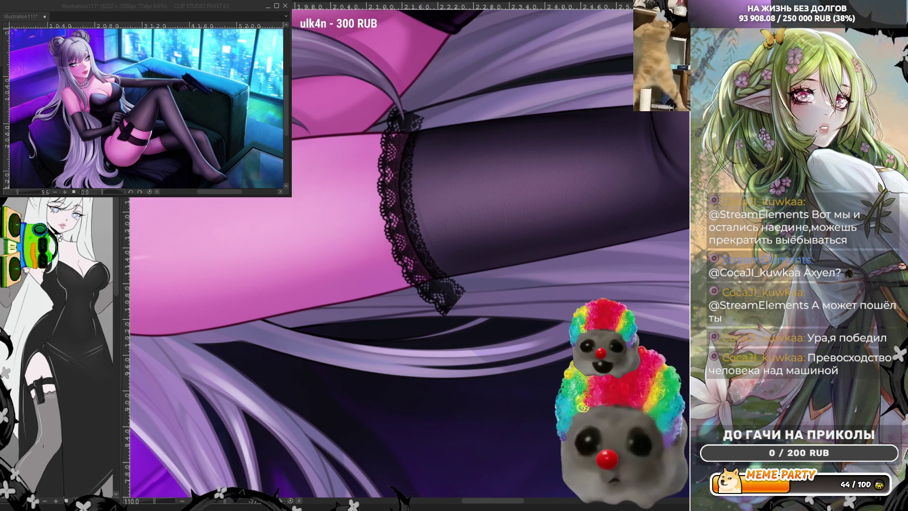
{"action": "key", "text": "e"}
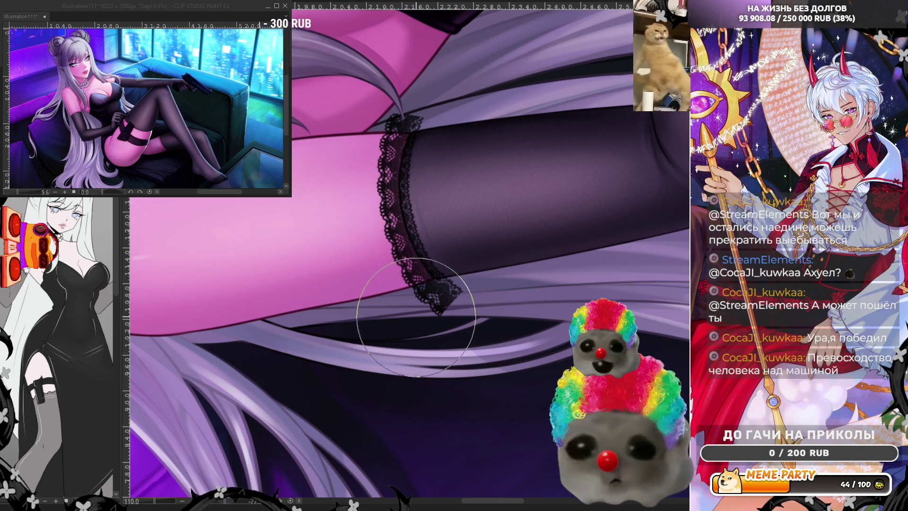
{"action": "left_click_drag", "start_coordinate": [232, 505], "coordinate": [208, 505]}
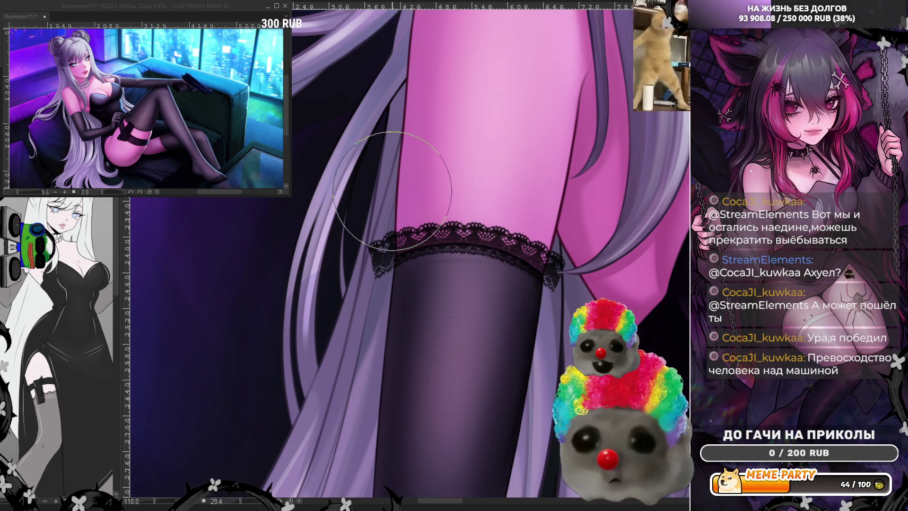
Step: Delete the extra lace piece and erase the stray scrap at the lace band's right end
{"action": "scroll", "coordinate": [393, 191], "scroll_direction": "down", "scroll_amount": 5}
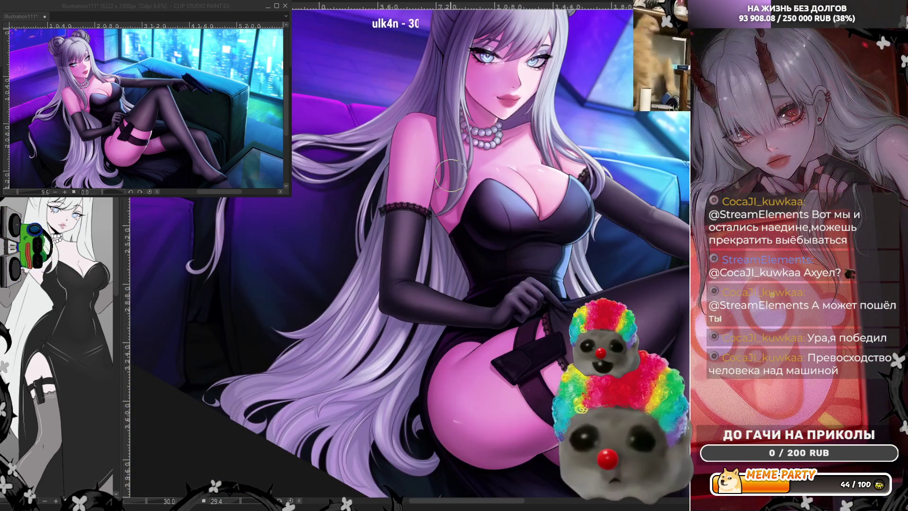
{"action": "scroll", "coordinate": [414, 208], "scroll_direction": "up", "scroll_amount": 5}
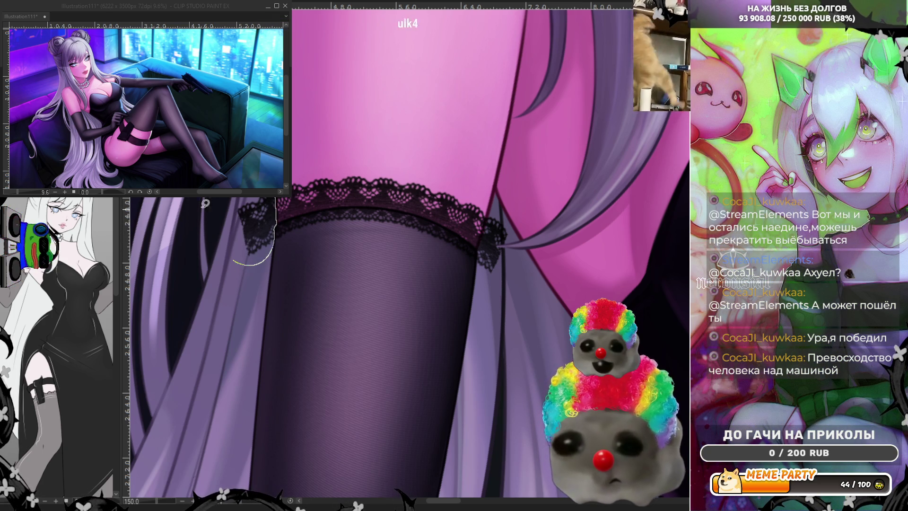
{"action": "key", "text": "Delete"}
{"action": "left_click_drag", "start_coordinate": [489, 219], "coordinate": [477, 267]}
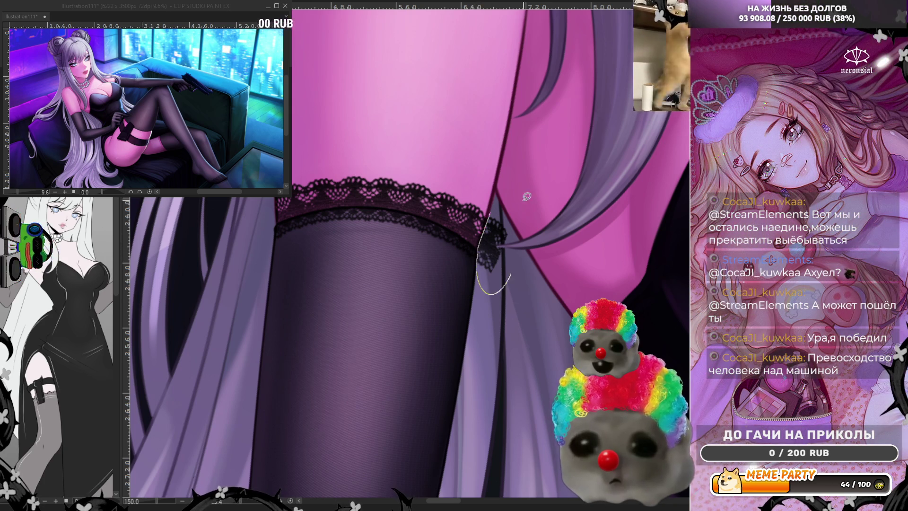
{"action": "left_click_drag", "start_coordinate": [528, 205], "coordinate": [494, 208]}
{"action": "scroll", "coordinate": [476, 141], "scroll_direction": "down", "scroll_amount": 4}
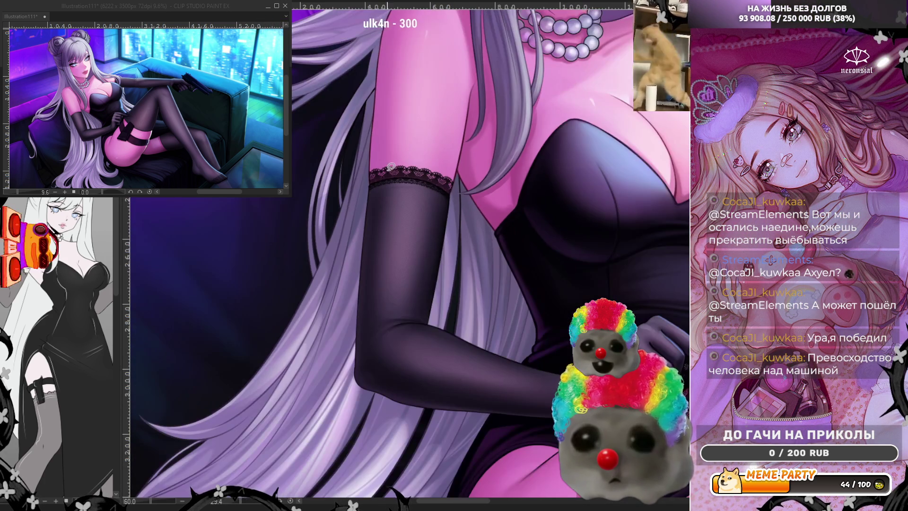
{"action": "scroll", "coordinate": [363, 174], "scroll_direction": "down", "scroll_amount": 2}
{"action": "scroll", "coordinate": [374, 199], "scroll_direction": "up", "scroll_amount": 8}
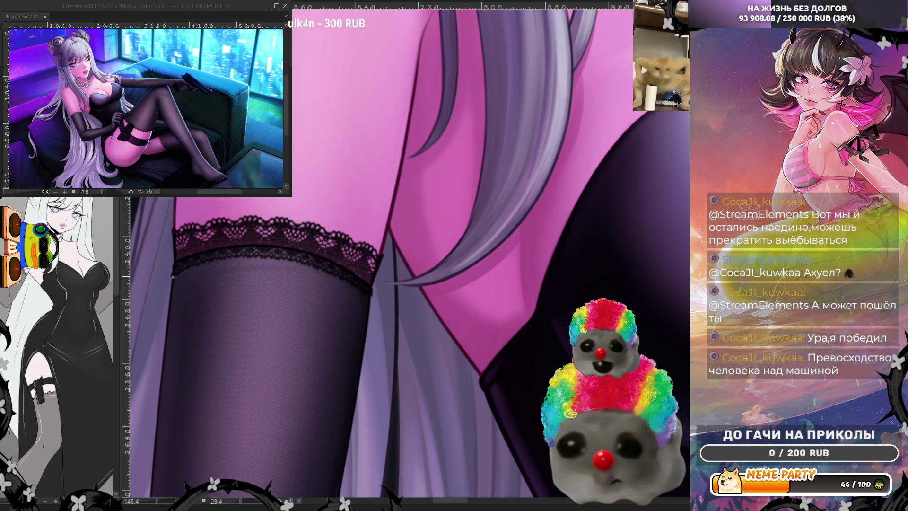
{"action": "scroll", "coordinate": [321, 224], "scroll_direction": "down", "scroll_amount": 8}
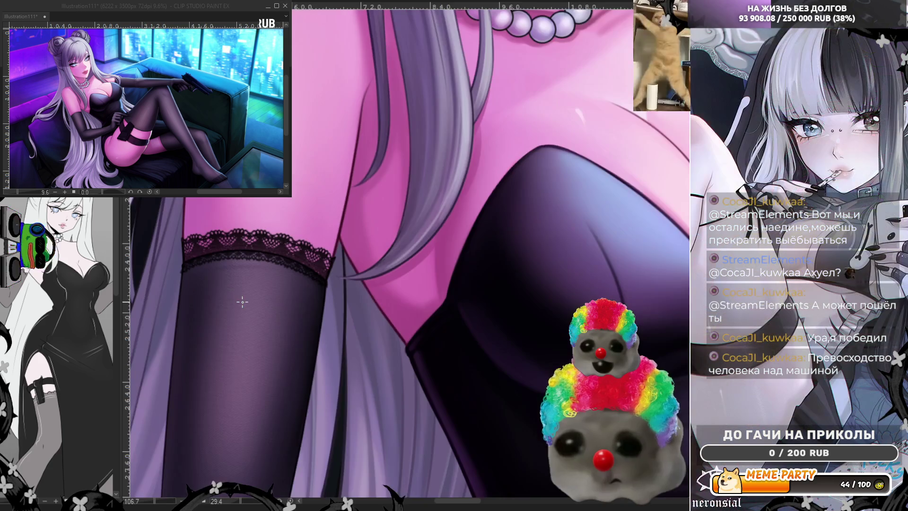
{"action": "scroll", "coordinate": [405, 426], "scroll_direction": "up", "scroll_amount": 9}
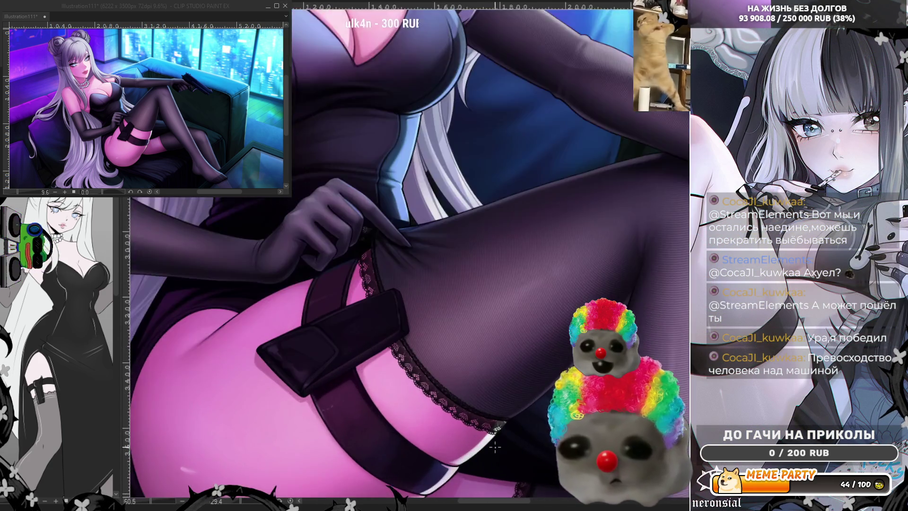
{"action": "scroll", "coordinate": [514, 448], "scroll_direction": "up", "scroll_amount": 1}
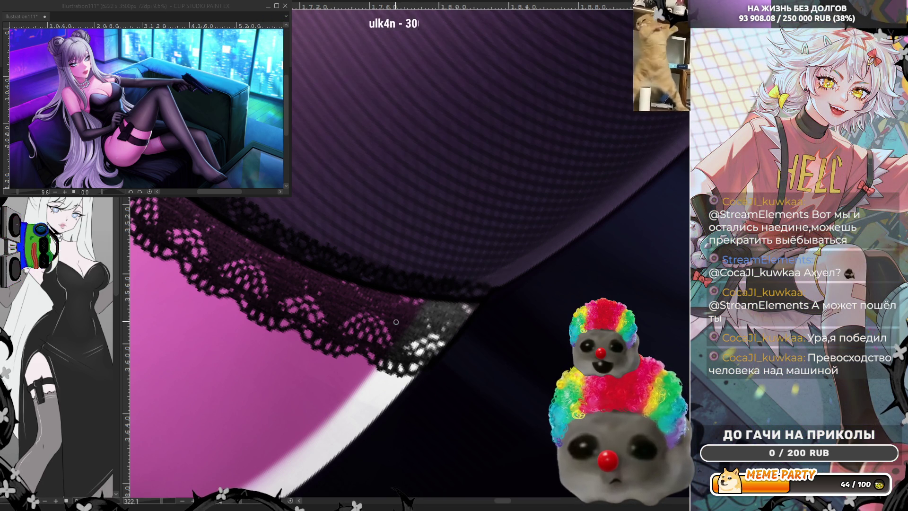
{"action": "scroll", "coordinate": [396, 322], "scroll_direction": "down", "scroll_amount": 4}
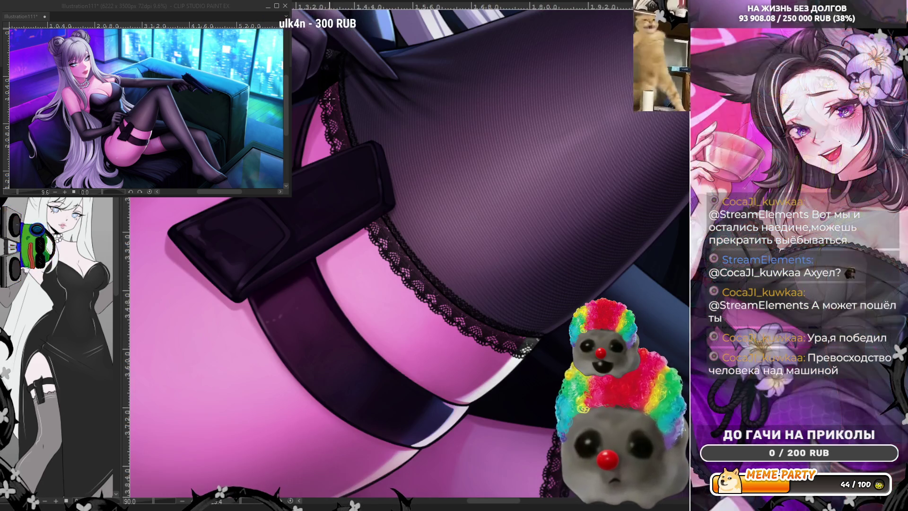
{"action": "scroll", "coordinate": [376, 81], "scroll_direction": "up", "scroll_amount": 3}
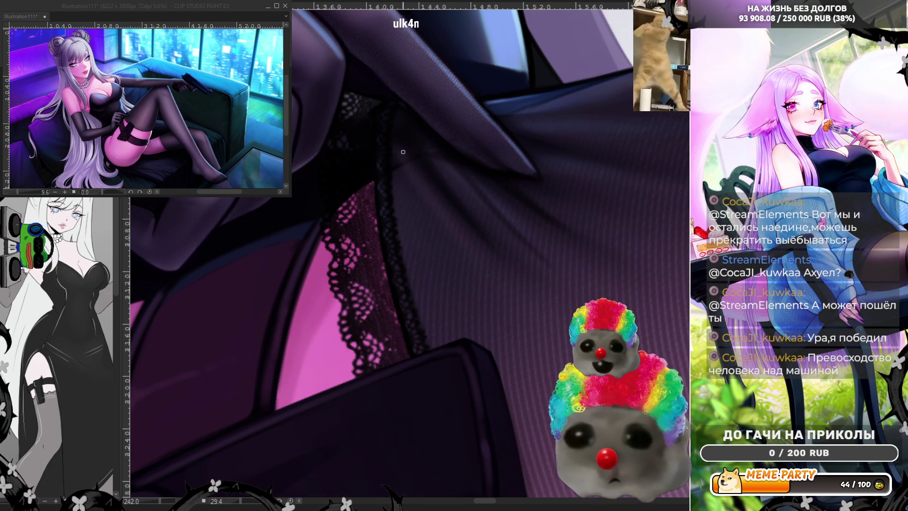
{"action": "scroll", "coordinate": [403, 152], "scroll_direction": "down", "scroll_amount": 2}
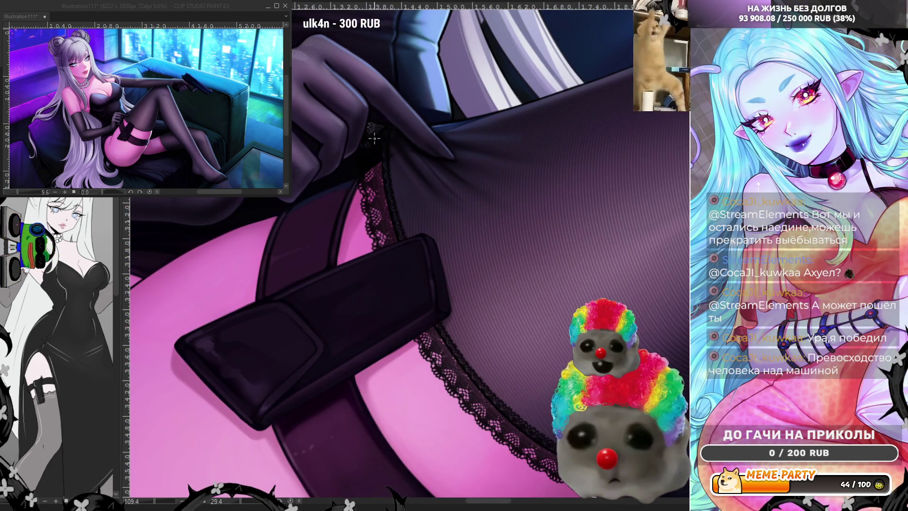
{"action": "scroll", "coordinate": [374, 138], "scroll_direction": "down", "scroll_amount": 1}
{"action": "scroll", "coordinate": [464, 197], "scroll_direction": "up", "scroll_amount": 2}
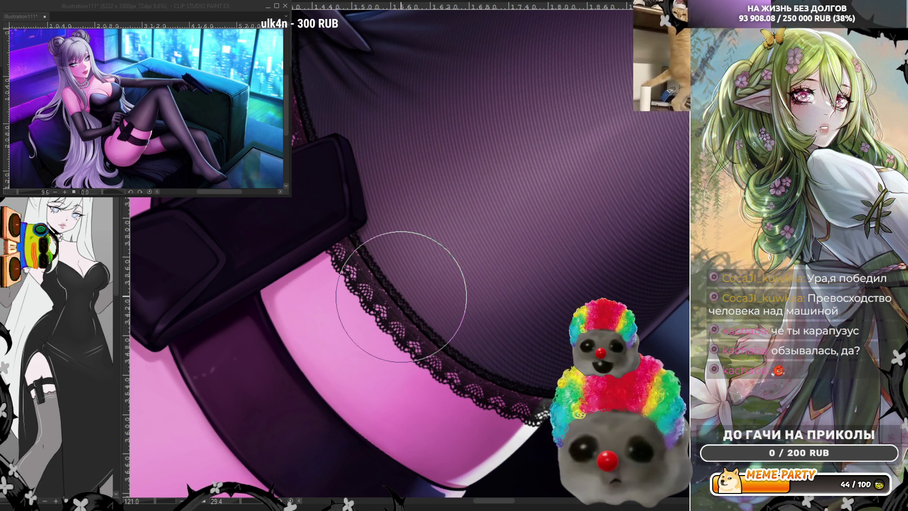
{"action": "scroll", "coordinate": [385, 304], "scroll_direction": "up", "scroll_amount": 3}
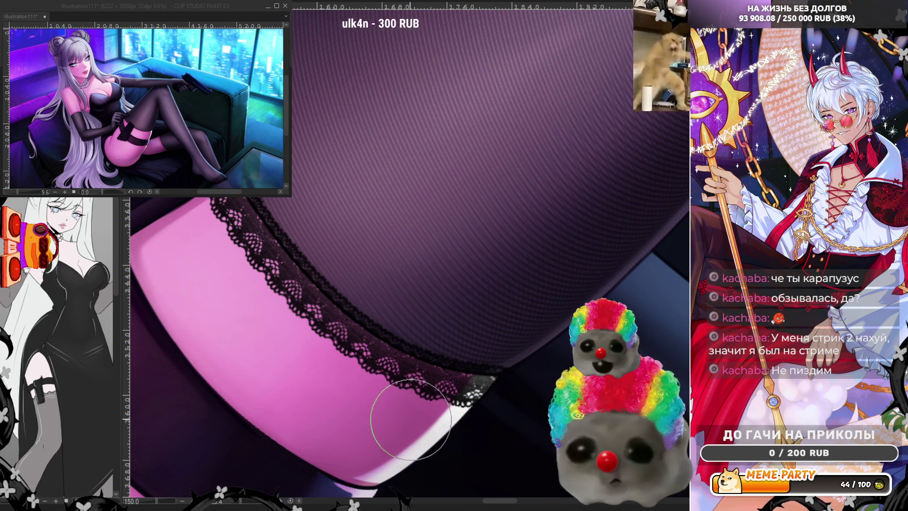
{"action": "scroll", "coordinate": [463, 290], "scroll_direction": "down", "scroll_amount": 5}
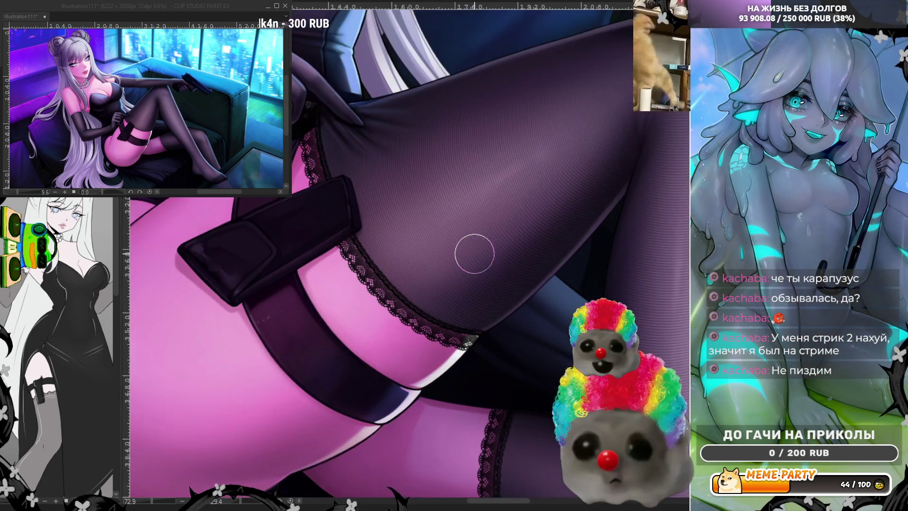
{"action": "scroll", "coordinate": [473, 262], "scroll_direction": "down", "scroll_amount": 3}
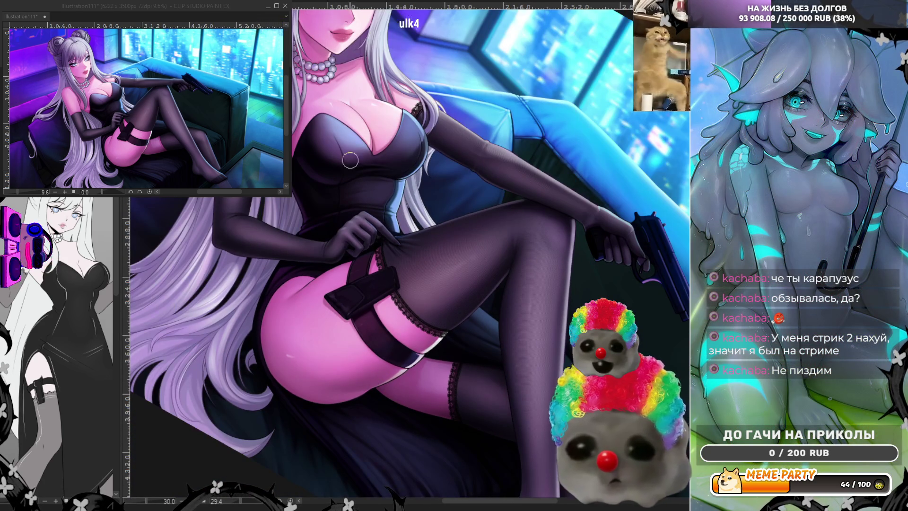
{"action": "key", "text": "h"}
{"action": "scroll", "coordinate": [351, 224], "scroll_direction": "down", "scroll_amount": 1}
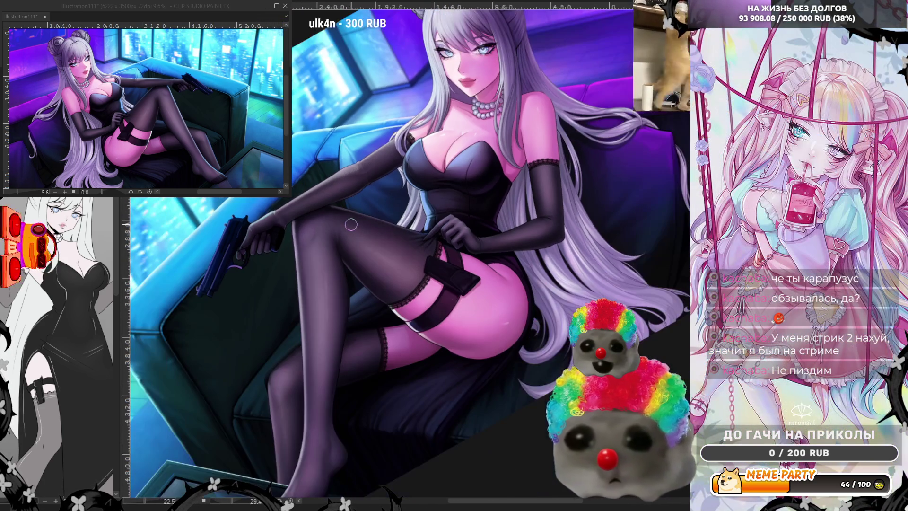
{"action": "scroll", "coordinate": [557, 147], "scroll_direction": "up", "scroll_amount": 2}
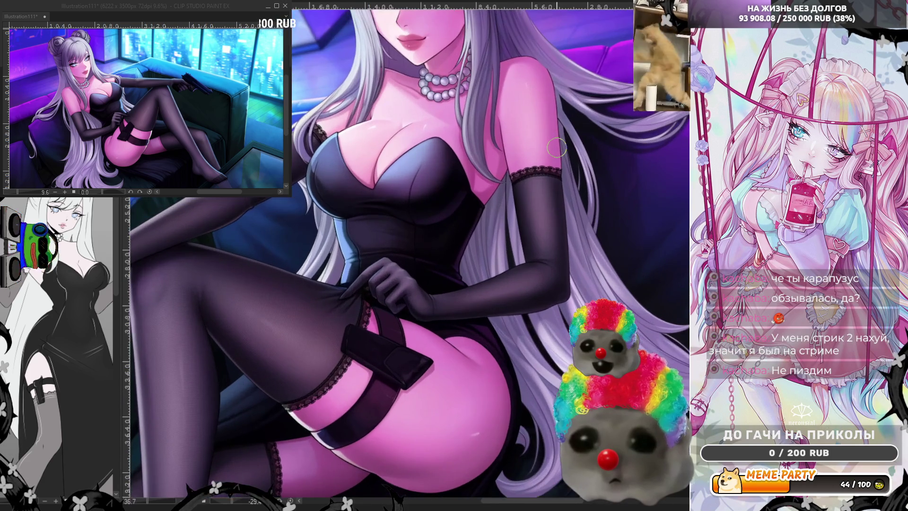
{"action": "scroll", "coordinate": [557, 147], "scroll_direction": "up", "scroll_amount": 1}
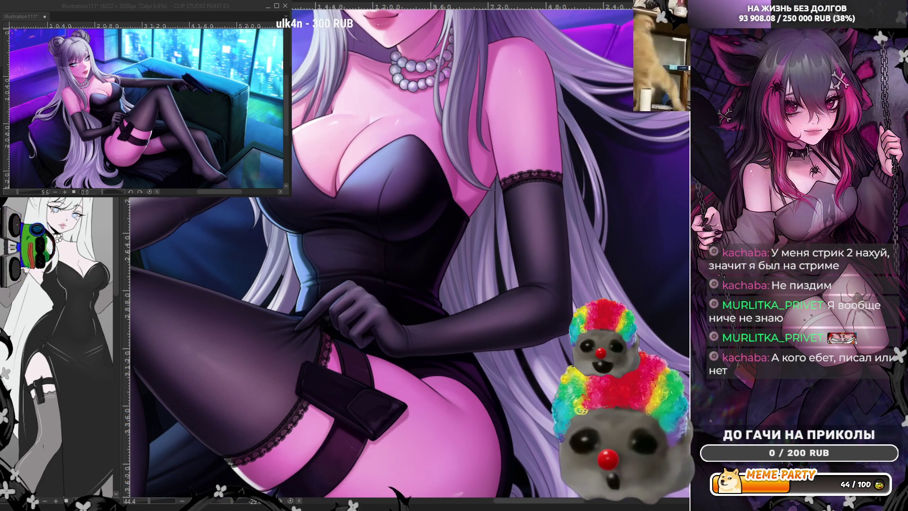
{"action": "scroll", "coordinate": [541, 149], "scroll_direction": "up", "scroll_amount": 1}
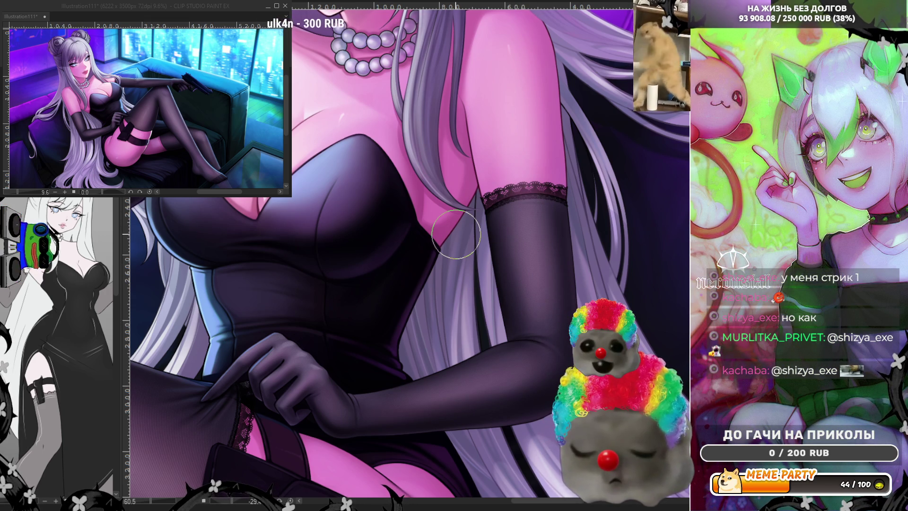
{"action": "scroll", "coordinate": [456, 234], "scroll_direction": "down", "scroll_amount": 4}
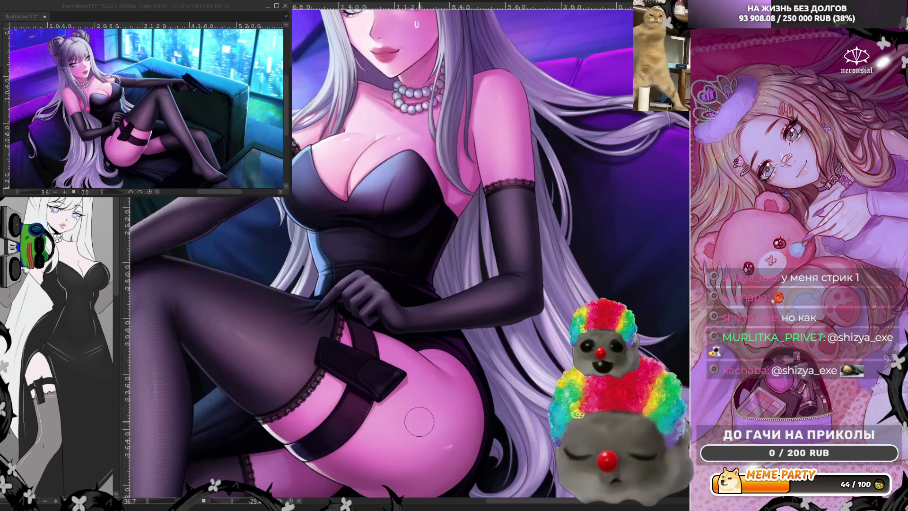
{"action": "scroll", "coordinate": [339, 120], "scroll_direction": "up", "scroll_amount": 5}
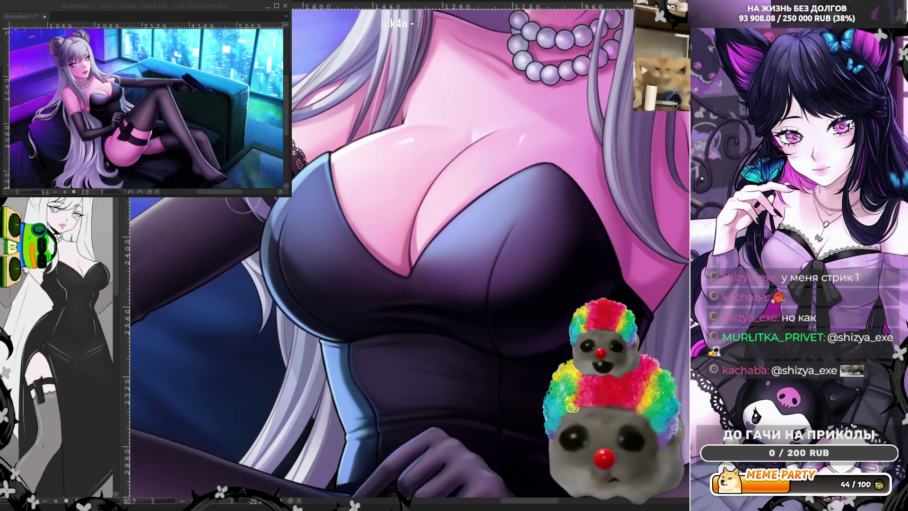
{"action": "scroll", "coordinate": [347, 148], "scroll_direction": "down", "scroll_amount": 6}
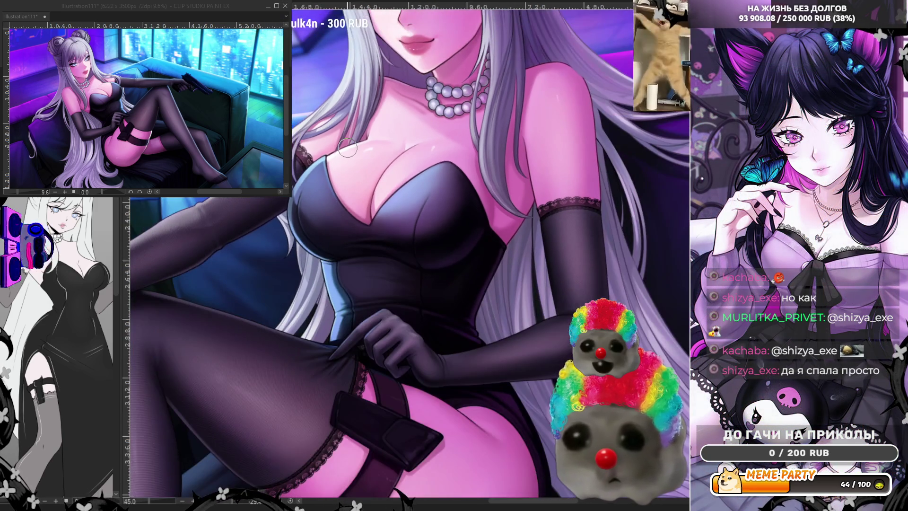
{"action": "scroll", "coordinate": [345, 393], "scroll_direction": "up", "scroll_amount": 4}
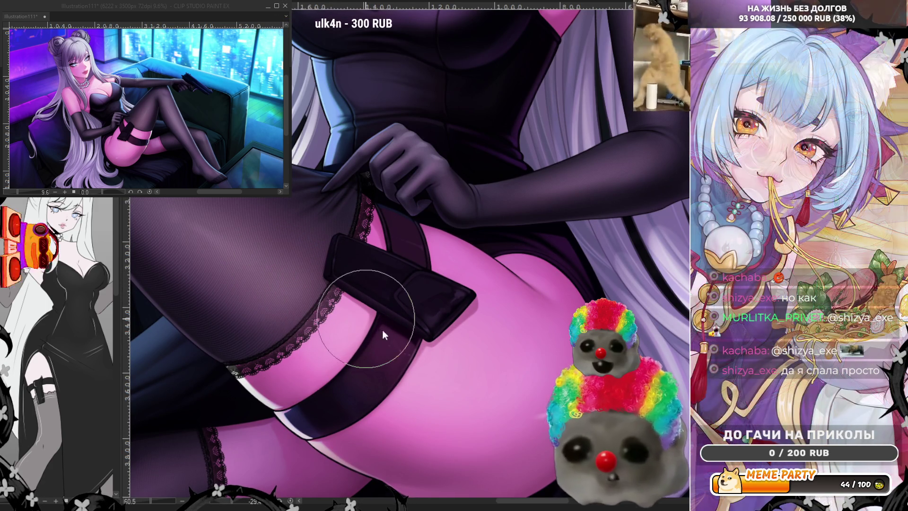
{"action": "scroll", "coordinate": [301, 282], "scroll_direction": "up", "scroll_amount": 2}
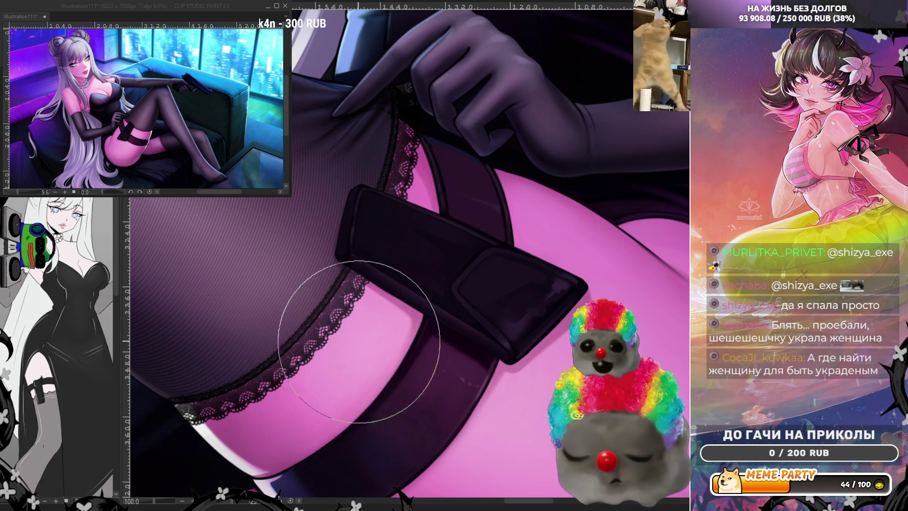
{"action": "key", "text": "h"}
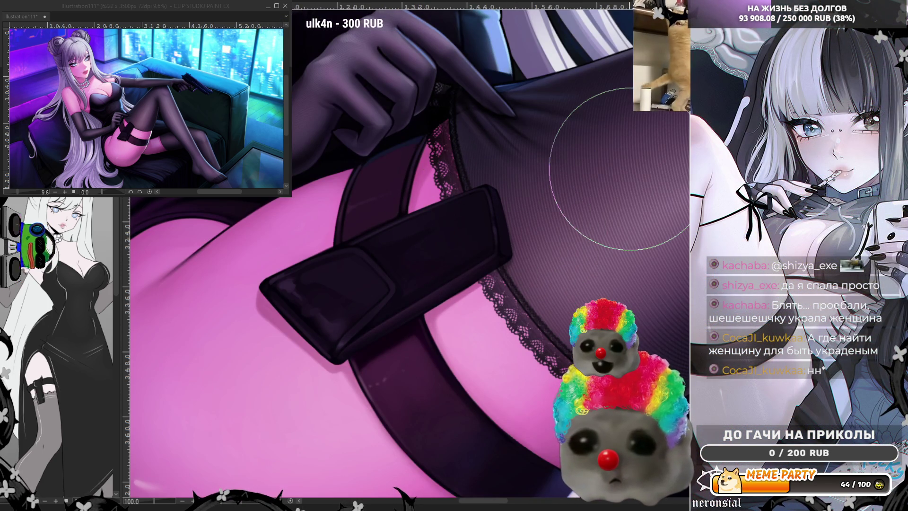
{"action": "scroll", "coordinate": [620, 169], "scroll_direction": "down", "scroll_amount": 3}
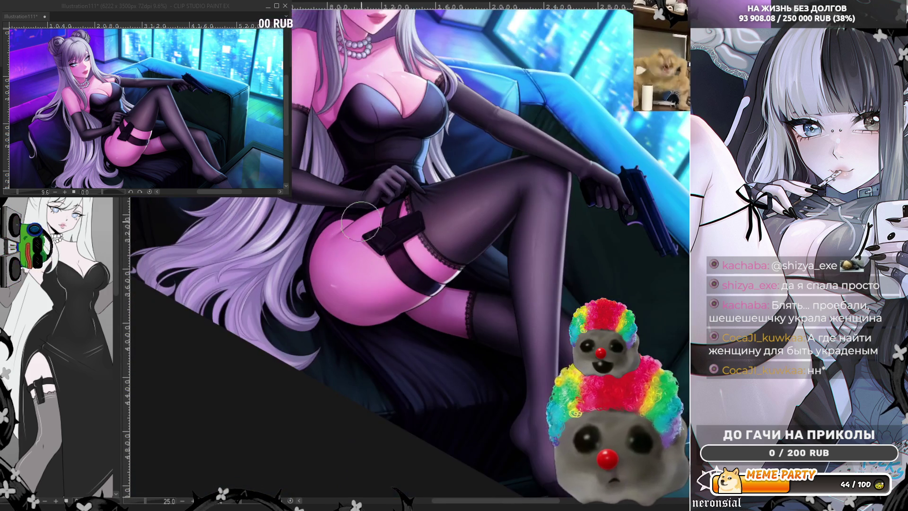
{"action": "scroll", "coordinate": [545, 281], "scroll_direction": "up", "scroll_amount": 2}
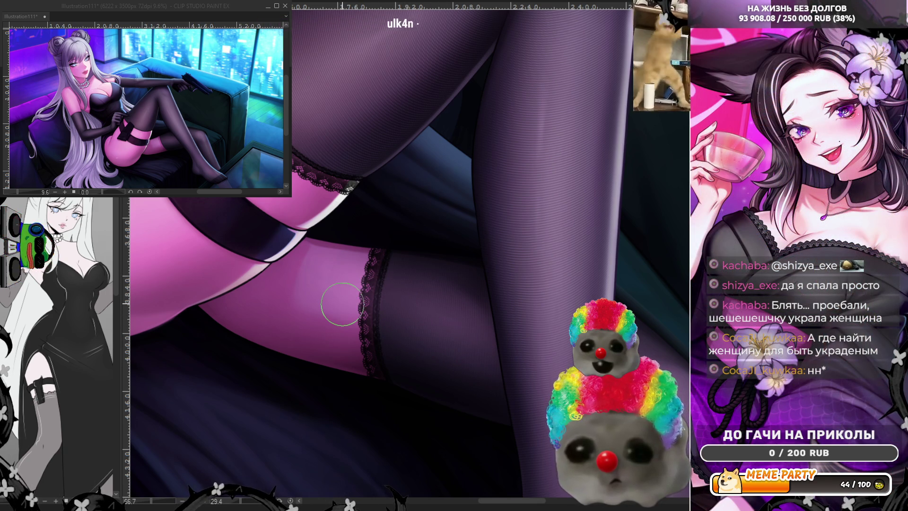
{"action": "scroll", "coordinate": [341, 305], "scroll_direction": "down", "scroll_amount": 5}
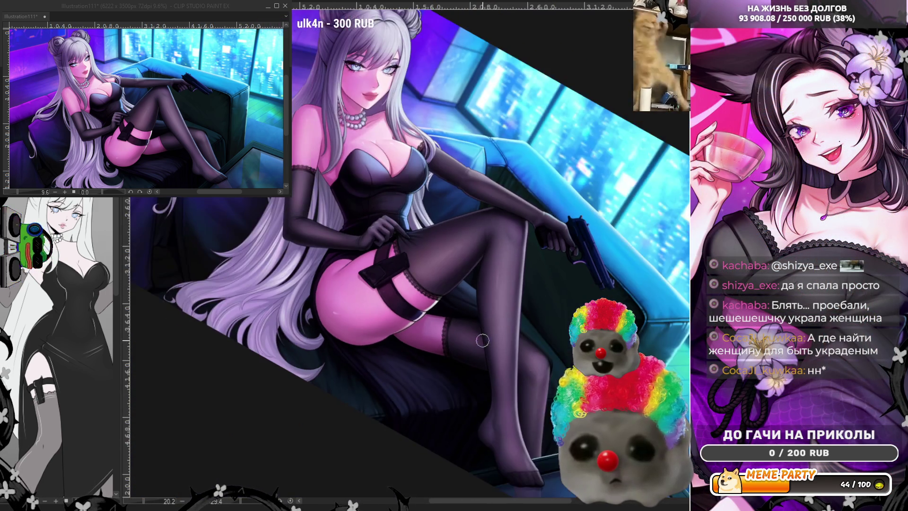
{"action": "scroll", "coordinate": [482, 341], "scroll_direction": "up", "scroll_amount": 2}
{"action": "scroll", "coordinate": [312, 142], "scroll_direction": "up", "scroll_amount": 1}
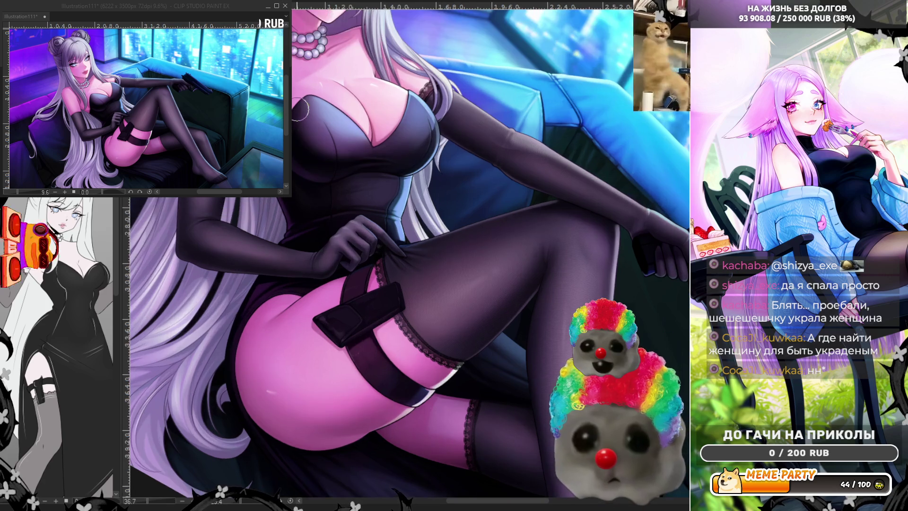
{"action": "scroll", "coordinate": [308, 111], "scroll_direction": "up", "scroll_amount": 1}
{"action": "scroll", "coordinate": [336, 116], "scroll_direction": "down", "scroll_amount": 1}
{"action": "scroll", "coordinate": [401, 220], "scroll_direction": "up", "scroll_amount": 3}
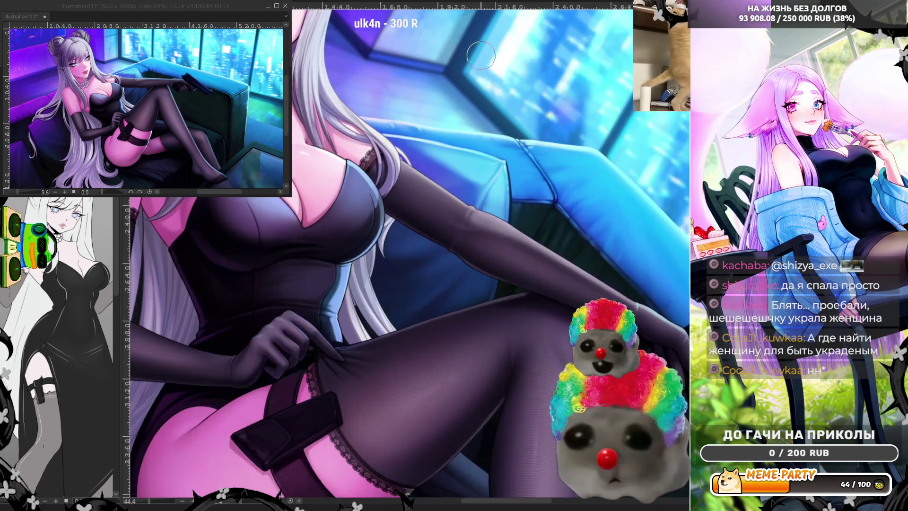
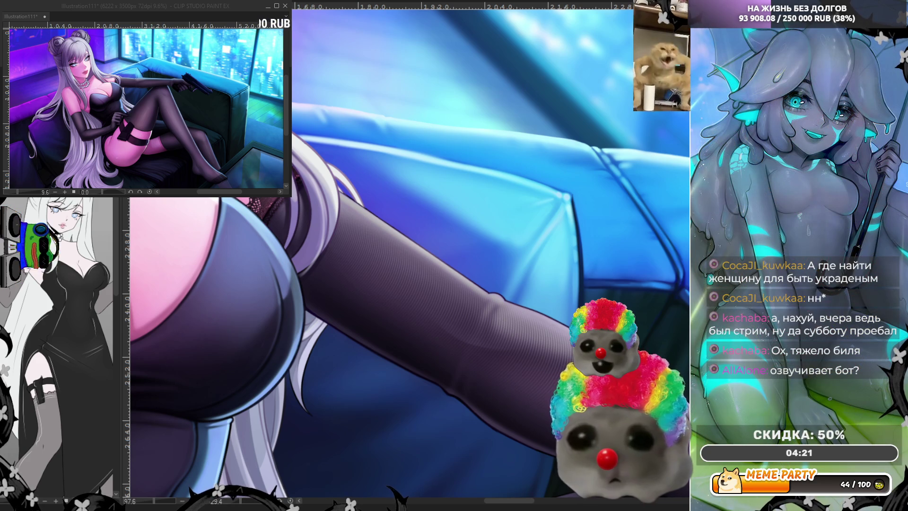
Step: Straighten the rotated canvas view and zoom in on the thigh above the stocking top
{"action": "scroll", "coordinate": [614, 214], "scroll_direction": "down", "scroll_amount": 2}
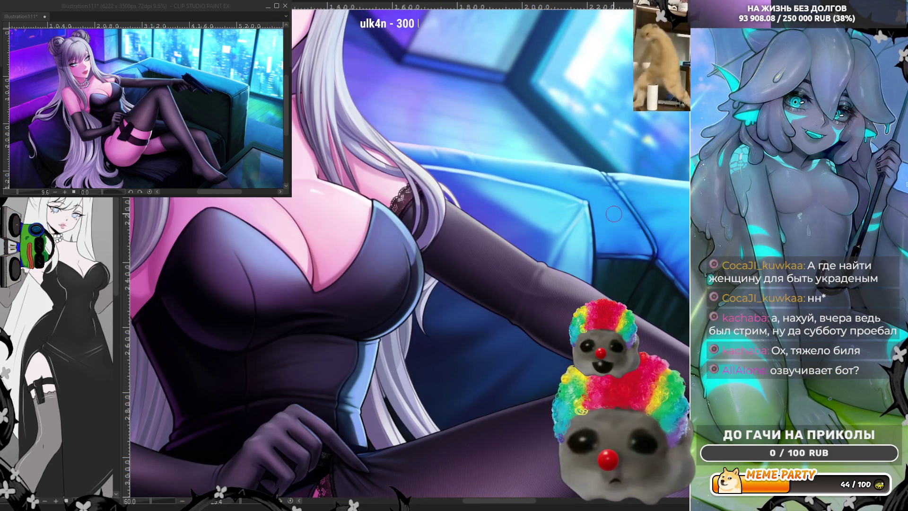
{"action": "scroll", "coordinate": [614, 214], "scroll_direction": "down", "scroll_amount": 2}
{"action": "scroll", "coordinate": [234, 273], "scroll_direction": "up", "scroll_amount": 3}
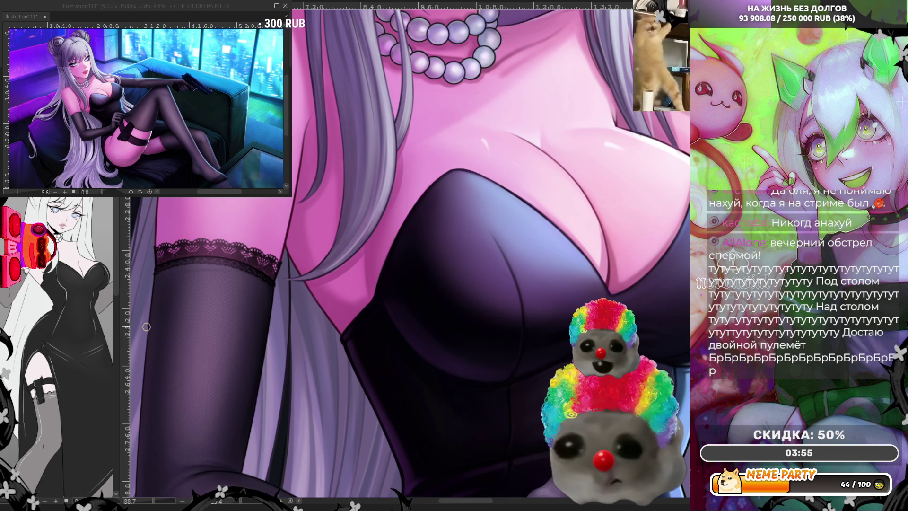
{"action": "scroll", "coordinate": [243, 253], "scroll_direction": "down", "scroll_amount": 3}
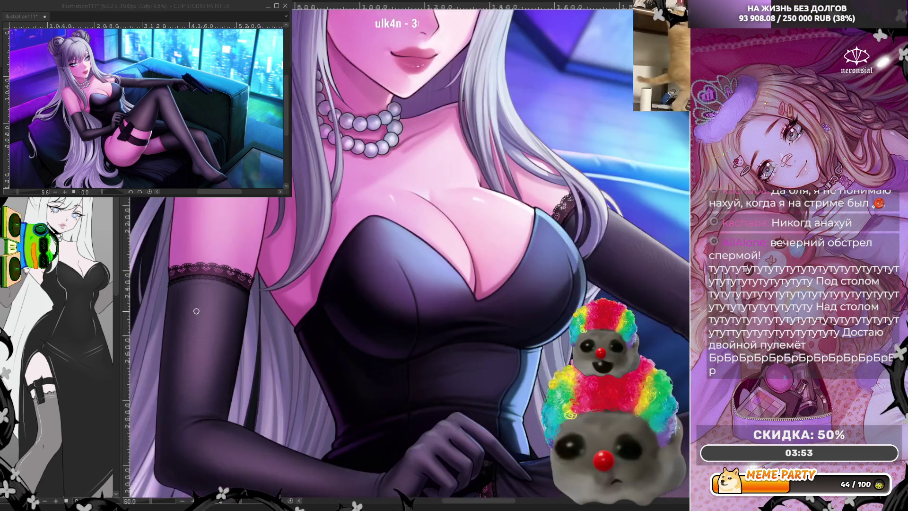
{"action": "scroll", "coordinate": [243, 252], "scroll_direction": "down", "scroll_amount": 2}
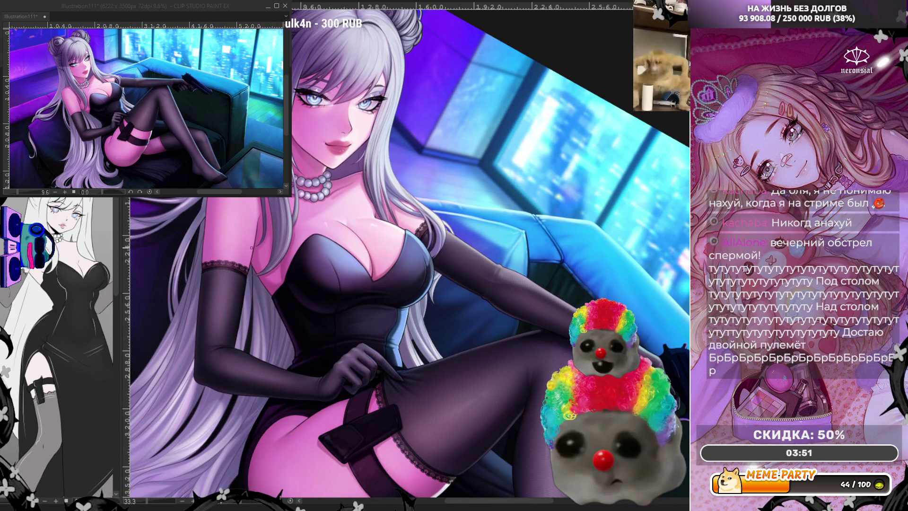
{"action": "scroll", "coordinate": [251, 247], "scroll_direction": "down", "scroll_amount": 1}
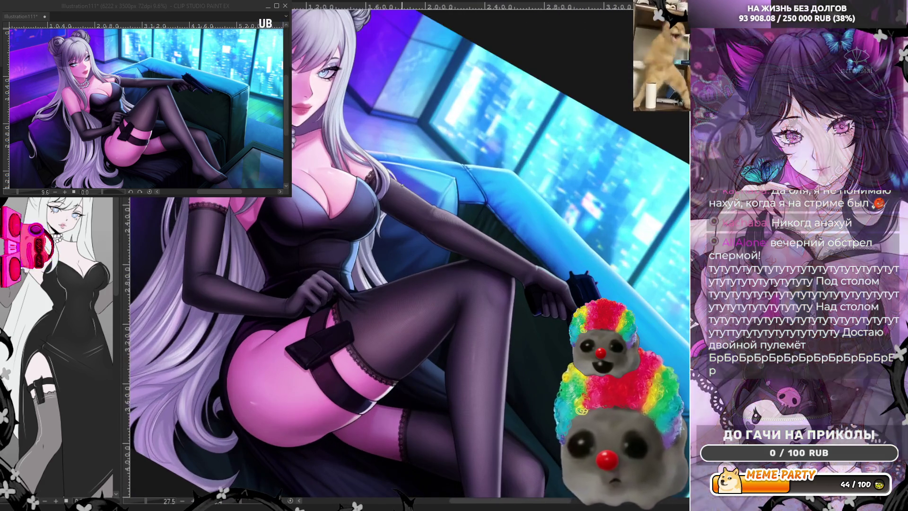
{"action": "left_click", "coordinate": [289, 502]}
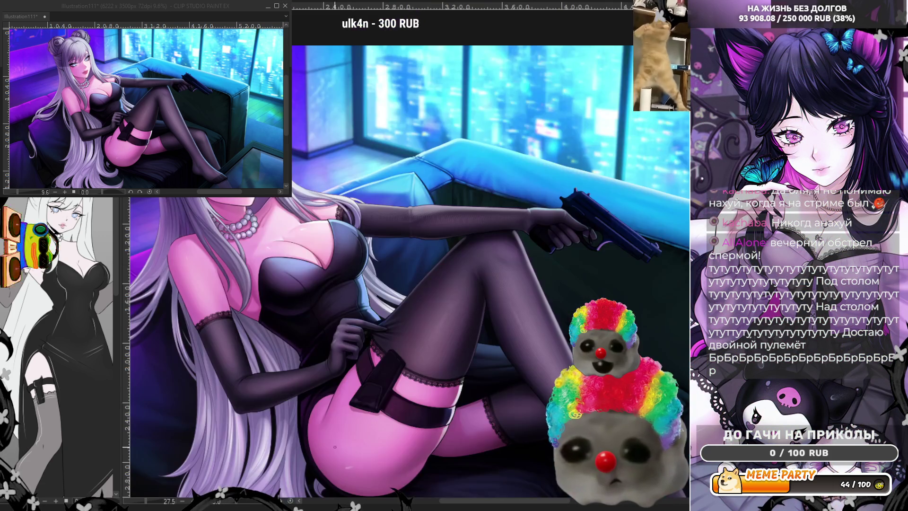
{"action": "scroll", "coordinate": [525, 192], "scroll_direction": "down", "scroll_amount": 2}
{"action": "scroll", "coordinate": [458, 340], "scroll_direction": "up", "scroll_amount": 4}
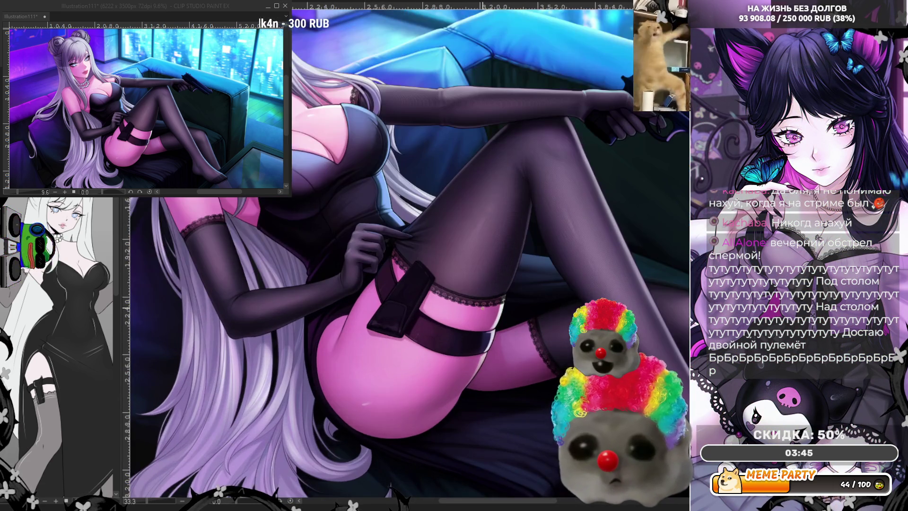
{"action": "scroll", "coordinate": [490, 286], "scroll_direction": "up", "scroll_amount": 5}
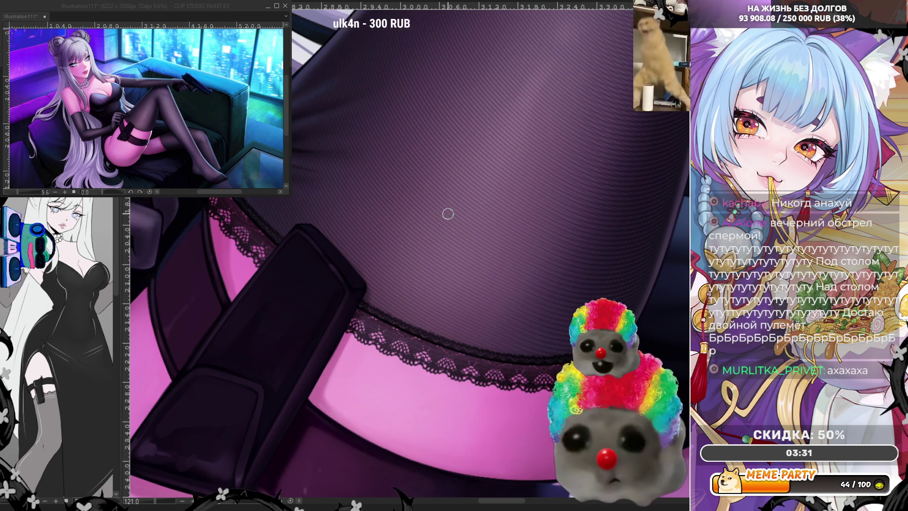
{"action": "scroll", "coordinate": [432, 210], "scroll_direction": "down", "scroll_amount": 5}
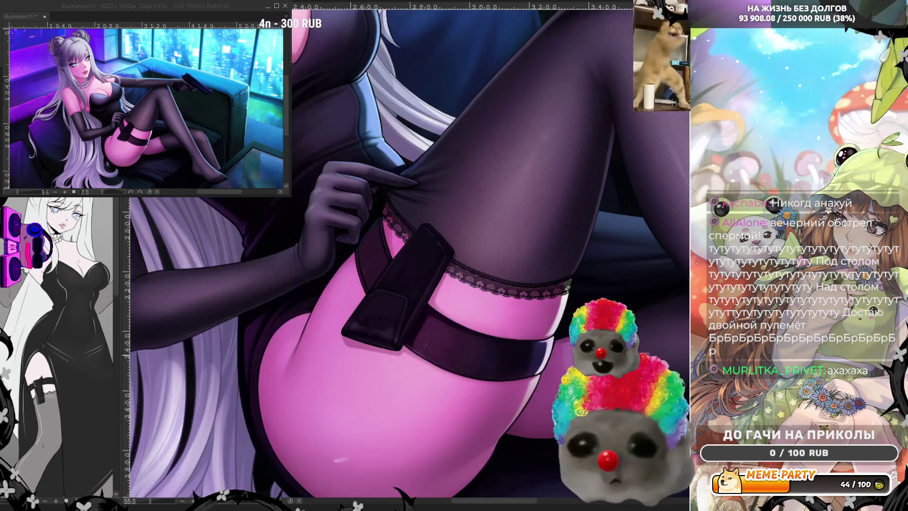
{"action": "scroll", "coordinate": [648, 351], "scroll_direction": "up", "scroll_amount": 5}
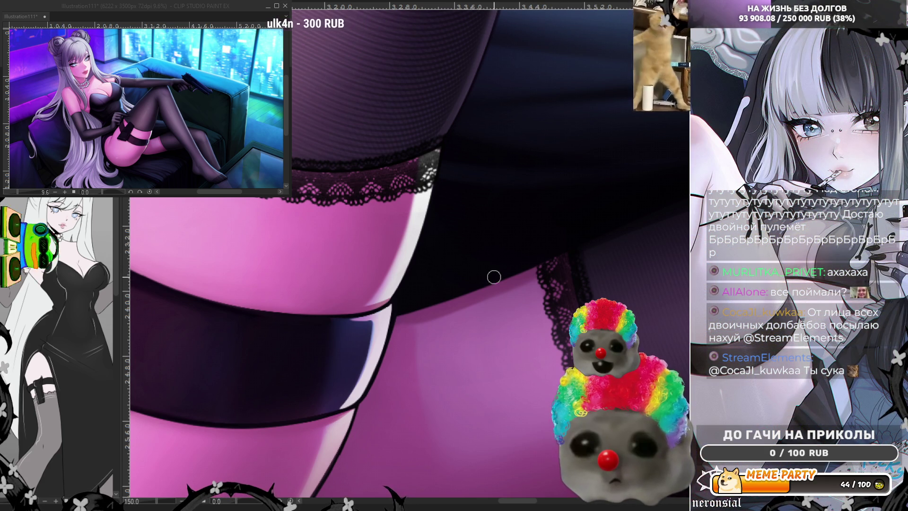
{"action": "scroll", "coordinate": [494, 277], "scroll_direction": "down", "scroll_amount": 6}
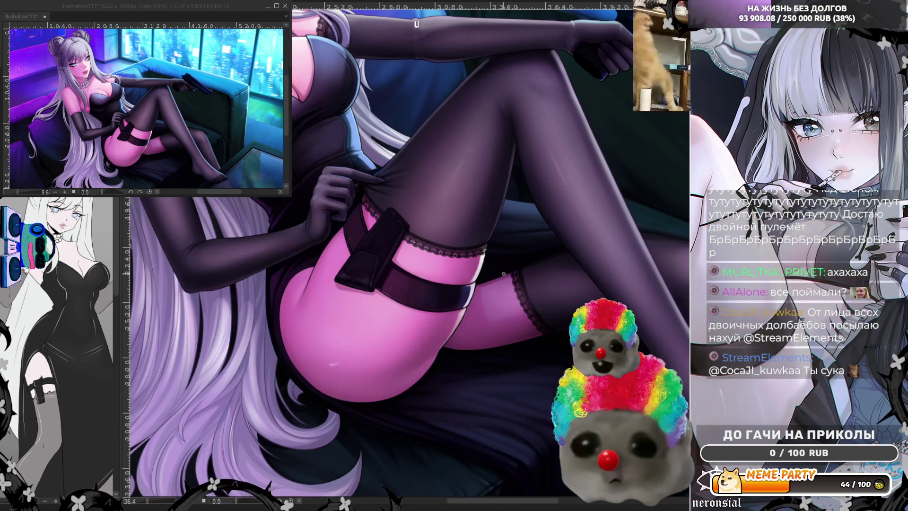
{"action": "scroll", "coordinate": [493, 275], "scroll_direction": "up", "scroll_amount": 4}
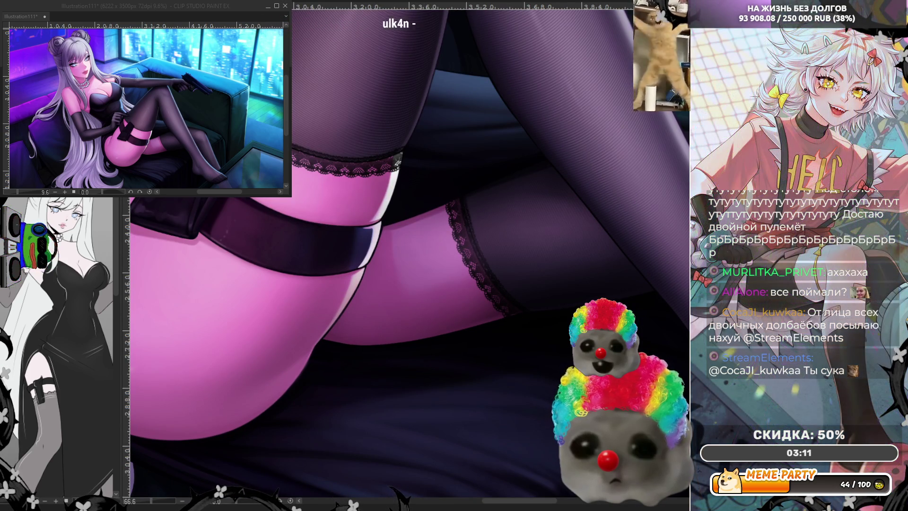
Step: Compare the thigh without the lace trim and with a brighter tone, keeping the original
{"action": "key", "text": "ctrl+z"}
{"action": "key", "text": "ctrl+y"}
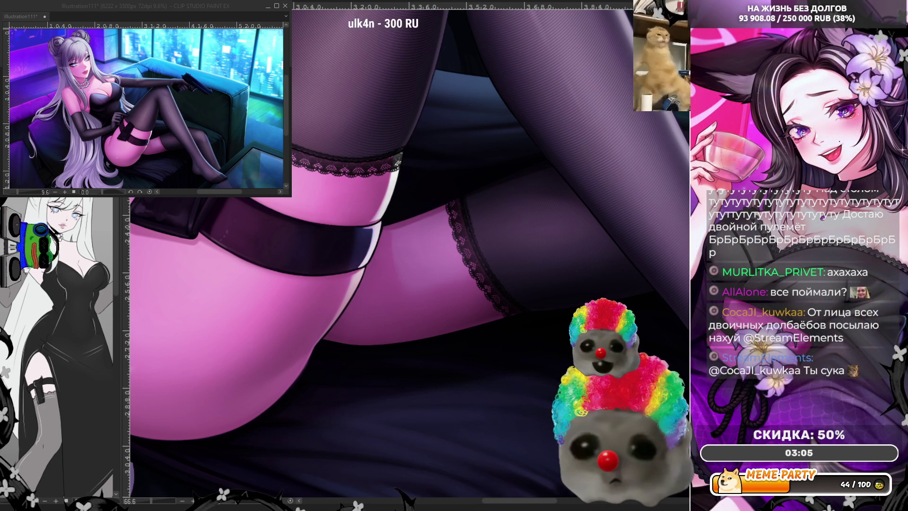
{"action": "key", "text": "ctrl+z"}
{"action": "key", "text": "ctrl+y"}
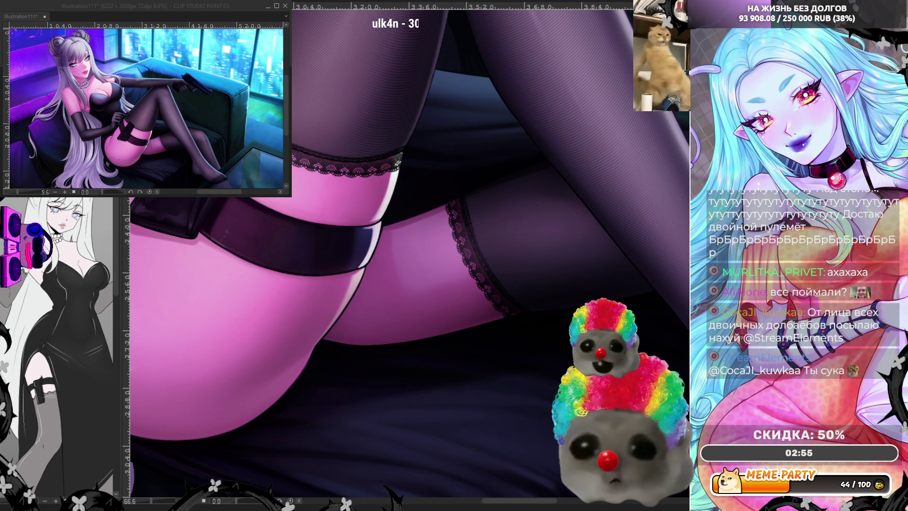
{"action": "scroll", "coordinate": [524, 327], "scroll_direction": "up", "scroll_amount": 3}
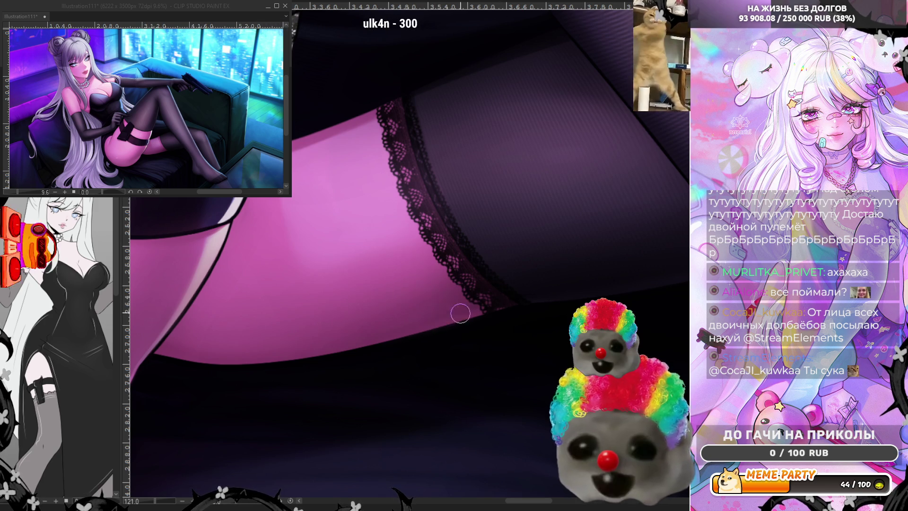
Step: Airbrush a soft highlight along the thigh's lower edge, darken the thigh and stocking tones, and enlarge the brush
{"action": "mouse_move", "coordinate": [402, 323]}
{"action": "left_mouse_down"}
{"action": "mouse_move", "coordinate": [481, 301]}
{"action": "mouse_move", "coordinate": [397, 326]}
{"action": "mouse_move", "coordinate": [384, 312]}
{"action": "mouse_move", "coordinate": [397, 278]}
{"action": "mouse_move", "coordinate": [411, 269]}
{"action": "left_mouse_up"}
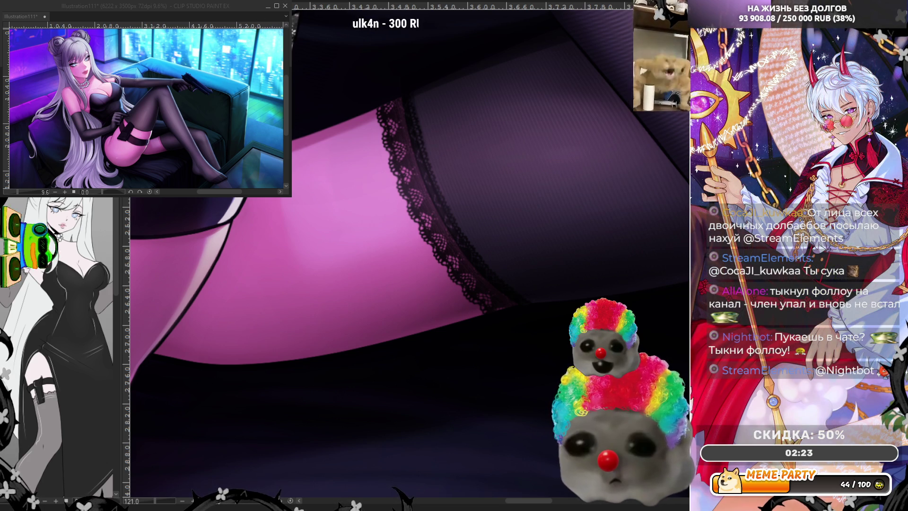
{"action": "key", "text": "ctrl+z"}
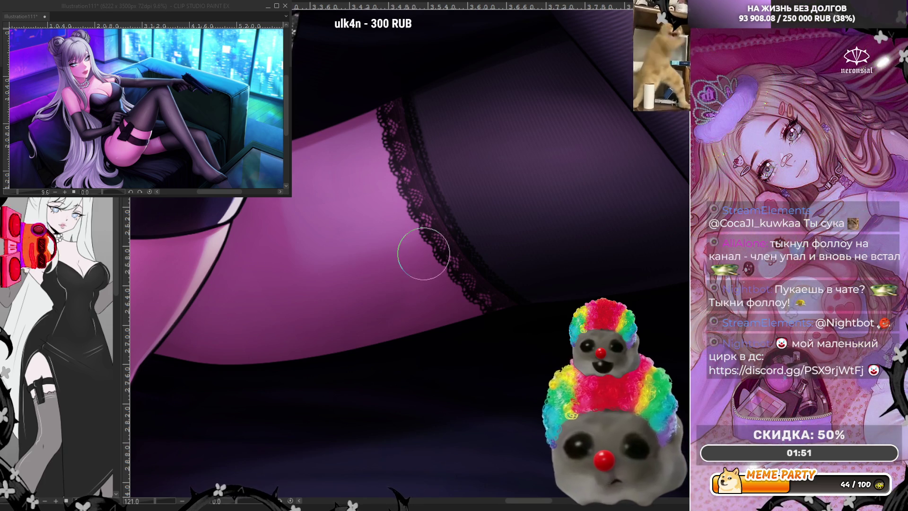
{"action": "key", "text": "bracketright"}
{"action": "key", "text": "bracketright"}
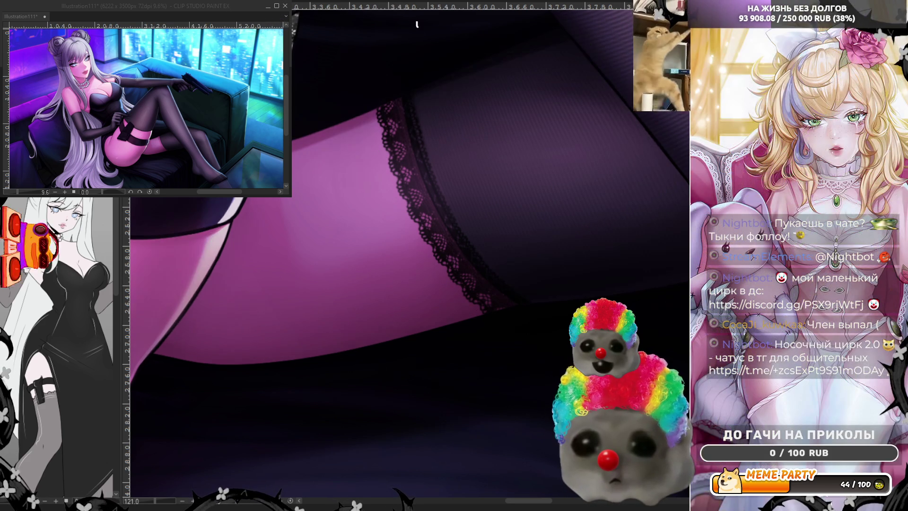
Step: Zoom out to fit the whole canvas and flip the view horizontally to check the composition
{"action": "scroll", "coordinate": [343, 274], "scroll_direction": "down", "scroll_amount": 2}
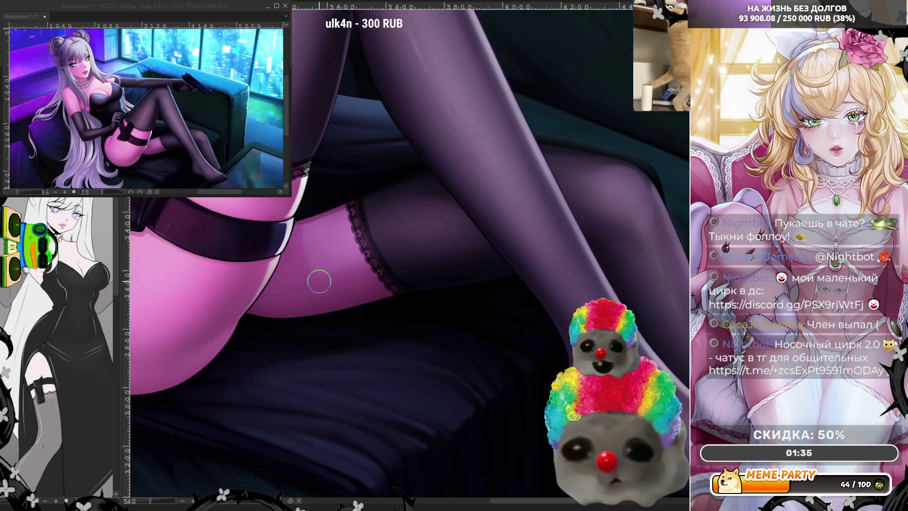
{"action": "scroll", "coordinate": [556, 259], "scroll_direction": "down", "scroll_amount": 1}
{"action": "scroll", "coordinate": [561, 251], "scroll_direction": "up", "scroll_amount": 1}
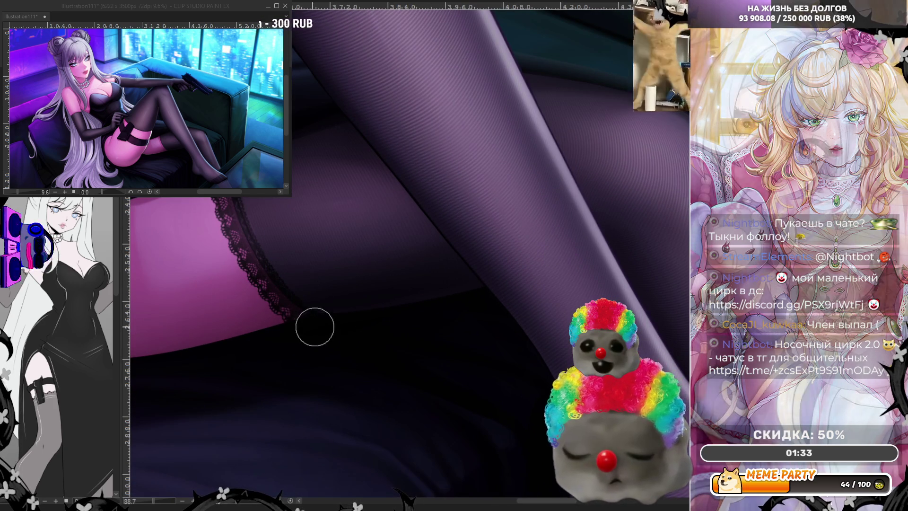
{"action": "scroll", "coordinate": [337, 340], "scroll_direction": "down", "scroll_amount": 8}
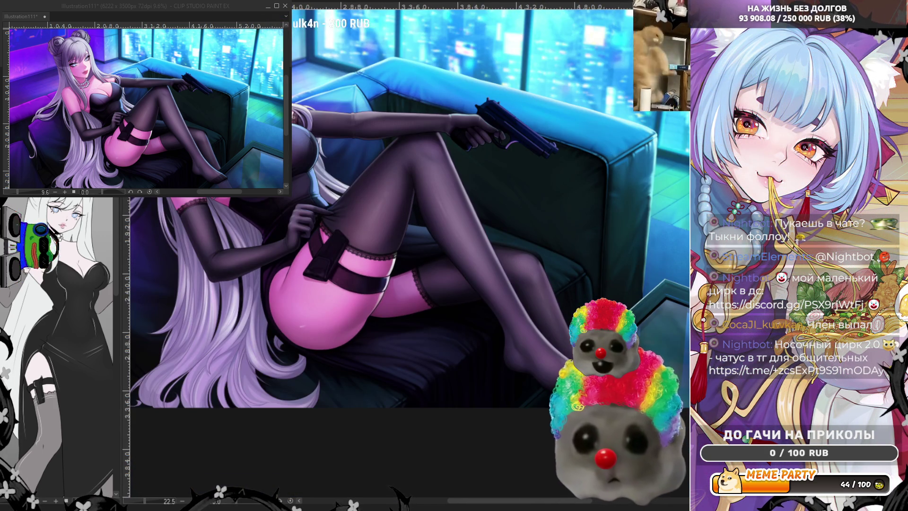
{"action": "key", "text": "h"}
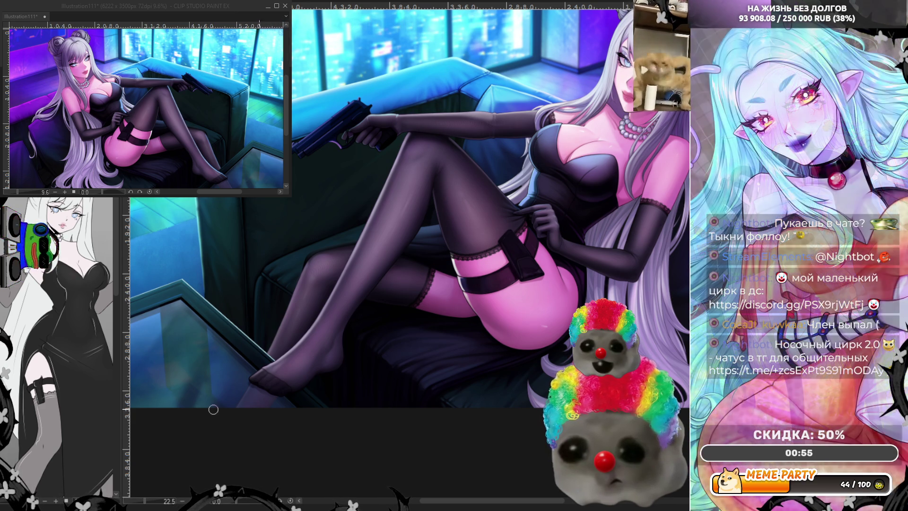
{"action": "scroll", "coordinate": [382, 301], "scroll_direction": "down", "scroll_amount": 1}
Step: Zoom in around the stockinged foot resting on the sofa edge
{"action": "scroll", "coordinate": [382, 302], "scroll_direction": "up", "scroll_amount": 2}
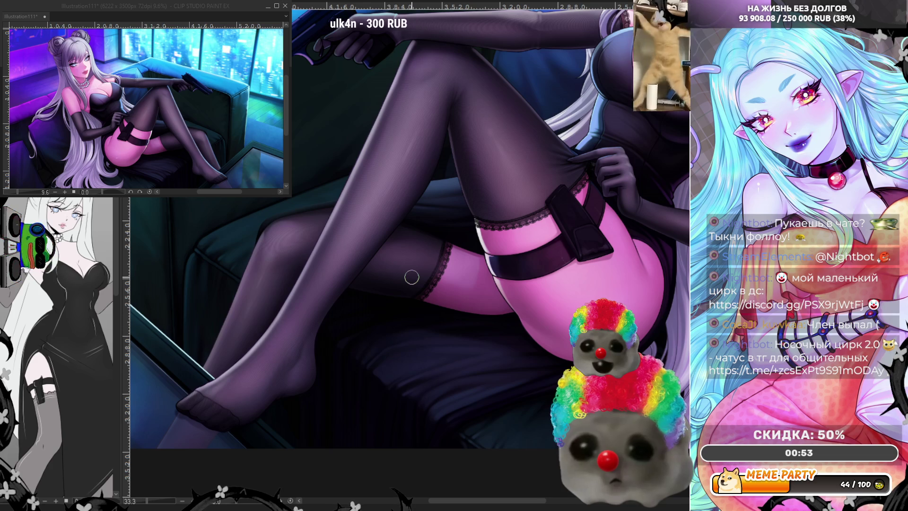
{"action": "scroll", "coordinate": [151, 415], "scroll_direction": "up", "scroll_amount": 2}
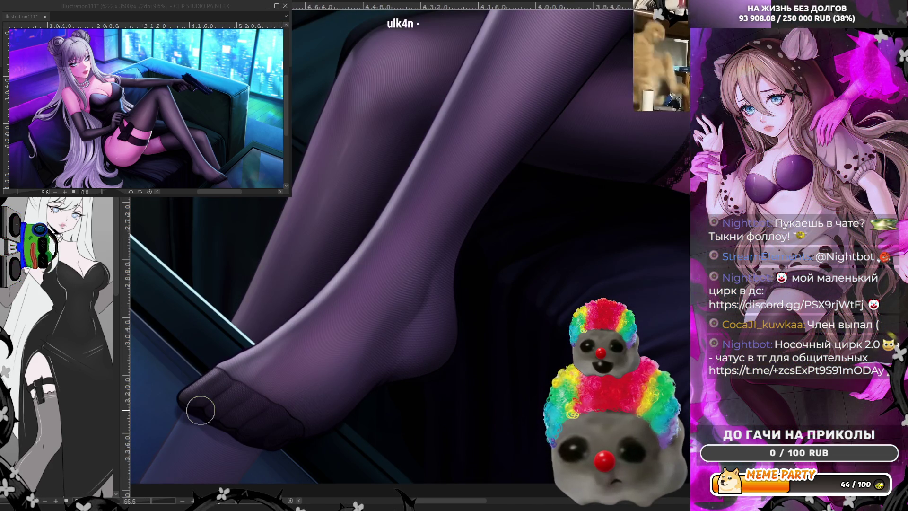
{"action": "scroll", "coordinate": [200, 410], "scroll_direction": "down", "scroll_amount": 1}
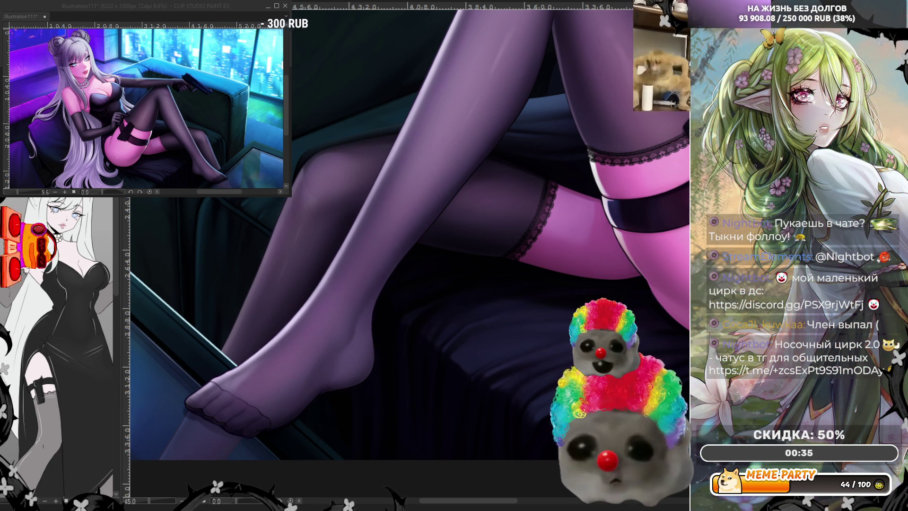
{"action": "scroll", "coordinate": [222, 411], "scroll_direction": "up", "scroll_amount": 5}
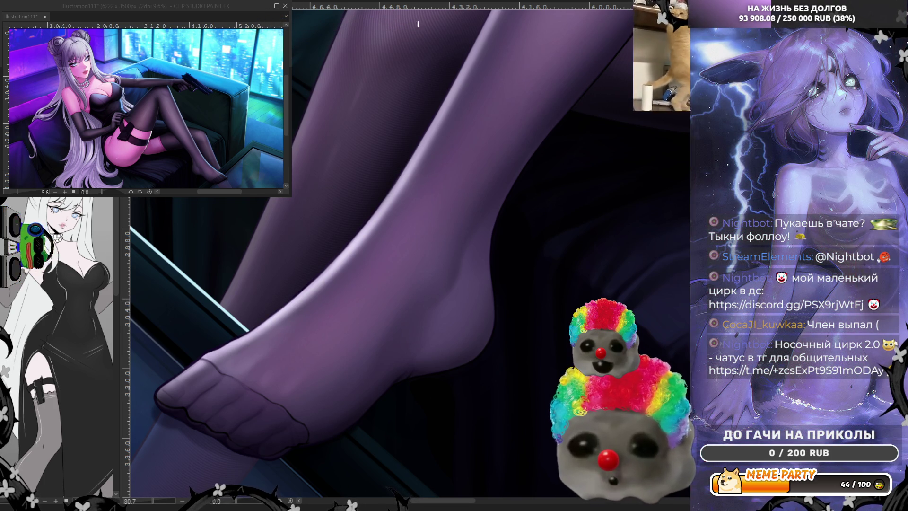
Step: Restore the woven fabric texture on the stockings and zoom in on the foot
{"action": "key", "text": "ctrl+z"}
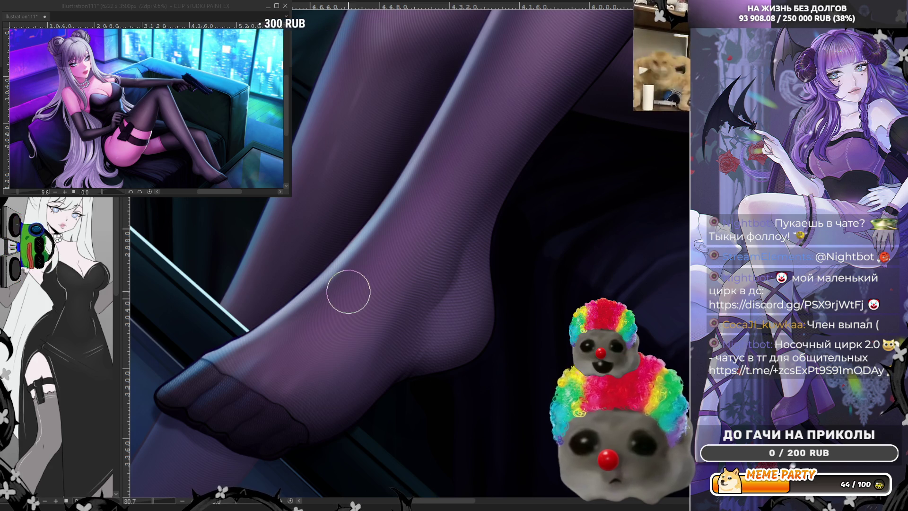
{"action": "scroll", "coordinate": [345, 294], "scroll_direction": "down", "scroll_amount": 4}
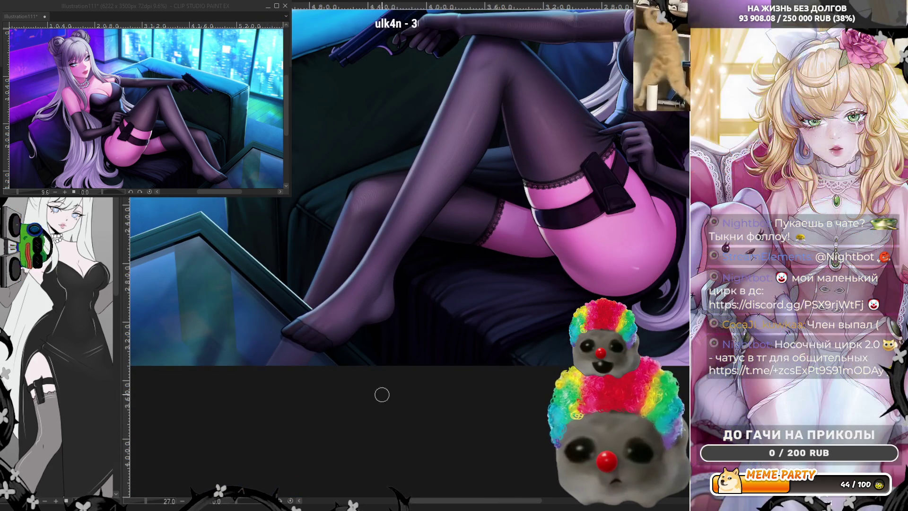
{"action": "scroll", "coordinate": [324, 290], "scroll_direction": "up", "scroll_amount": 2}
{"action": "scroll", "coordinate": [324, 290], "scroll_direction": "up", "scroll_amount": 3}
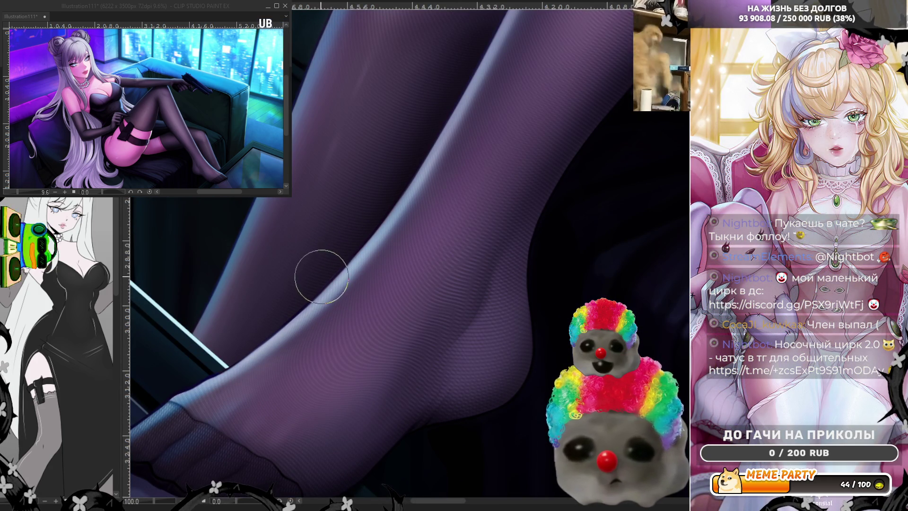
{"action": "scroll", "coordinate": [355, 251], "scroll_direction": "up", "scroll_amount": 2}
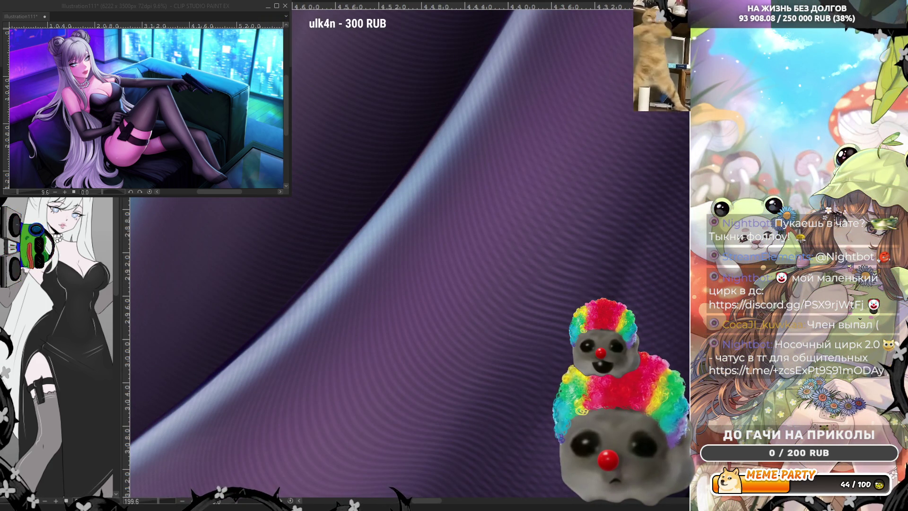
Step: Adjust the zoom and tilt the canvas view to look along the stockinged foot
{"action": "scroll", "coordinate": [490, 257], "scroll_direction": "down", "scroll_amount": 3}
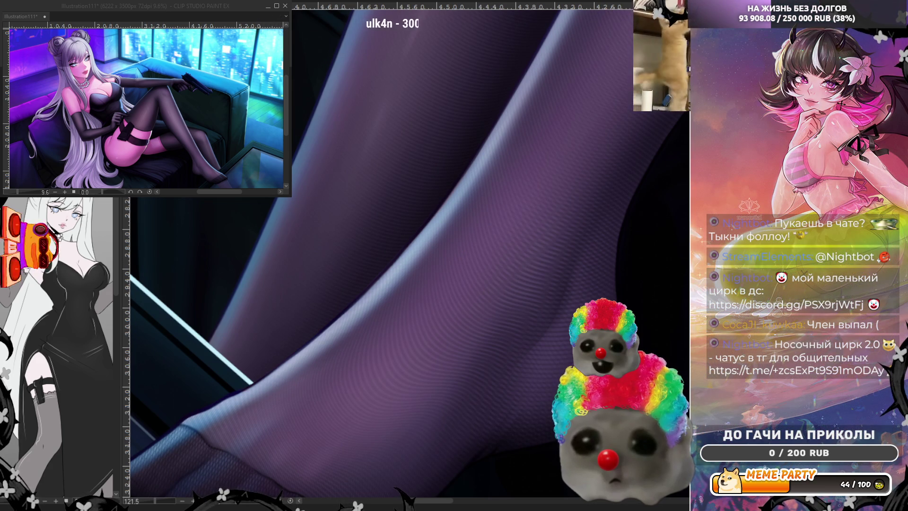
{"action": "scroll", "coordinate": [401, 182], "scroll_direction": "down", "scroll_amount": 10}
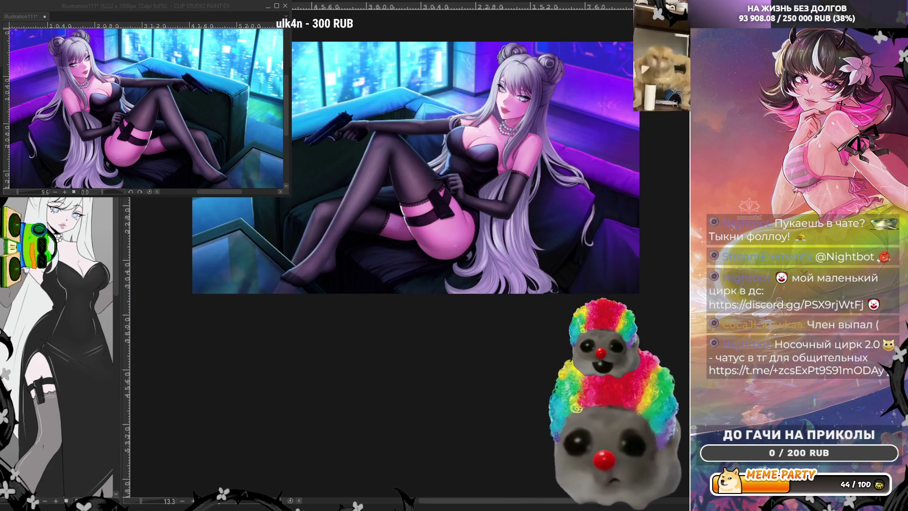
{"action": "scroll", "coordinate": [351, 163], "scroll_direction": "up", "scroll_amount": 9}
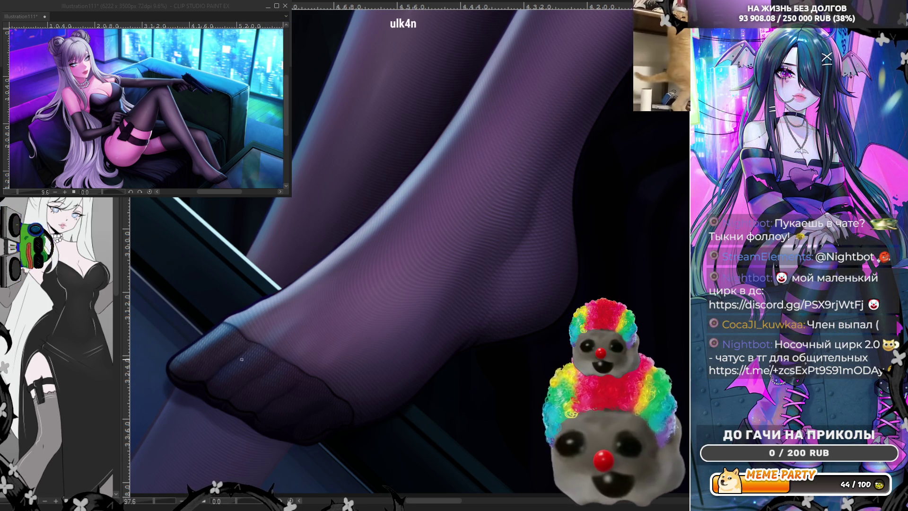
{"action": "mouse_move", "coordinate": [241, 506]}
{"action": "left_mouse_down"}
{"action": "mouse_move", "coordinate": [384, 352]}
{"action": "mouse_move", "coordinate": [383, 370]}
{"action": "left_mouse_up"}
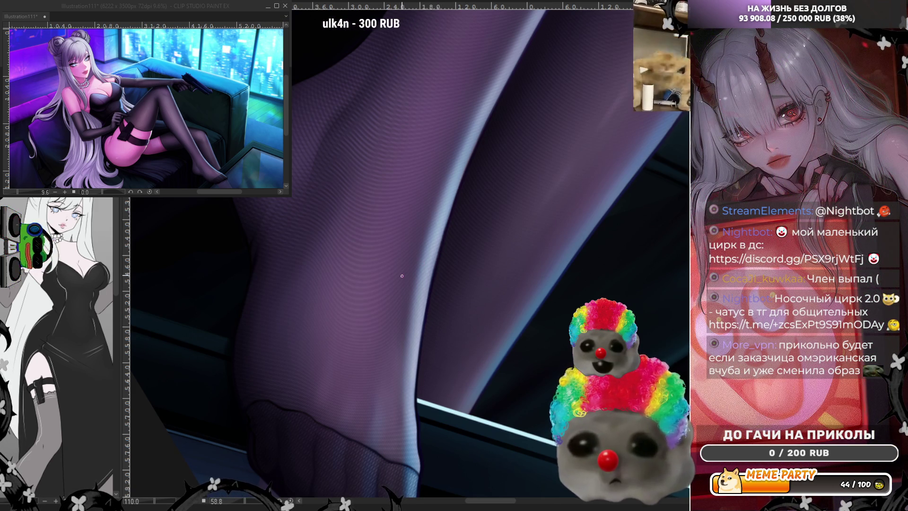
{"action": "scroll", "coordinate": [364, 336], "scroll_direction": "down", "scroll_amount": 2}
{"action": "scroll", "coordinate": [489, 215], "scroll_direction": "up", "scroll_amount": 3}
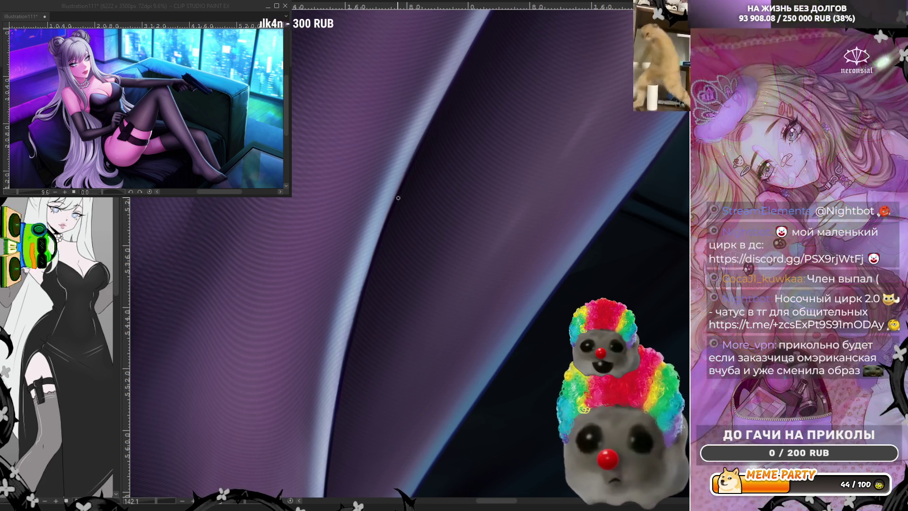
{"action": "left_click_drag", "start_coordinate": [382, 189], "coordinate": [421, 193]}
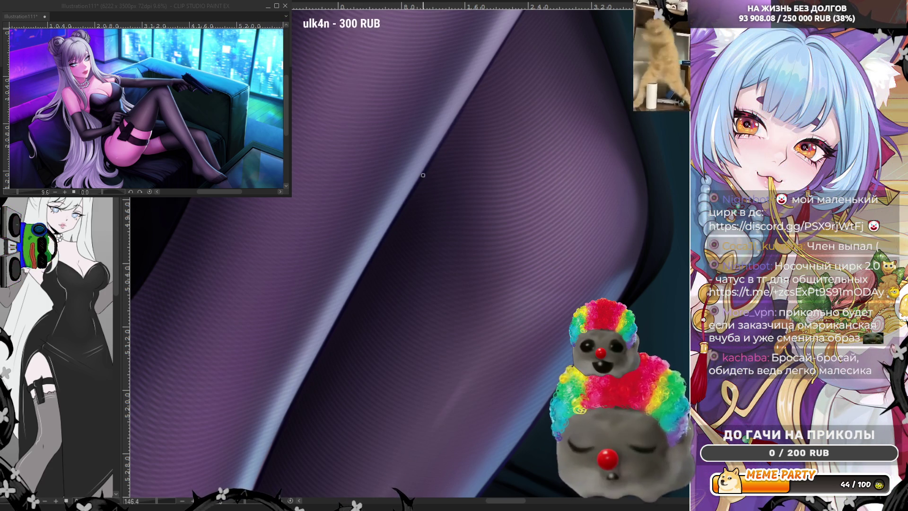
{"action": "scroll", "coordinate": [450, 245], "scroll_direction": "down", "scroll_amount": 4}
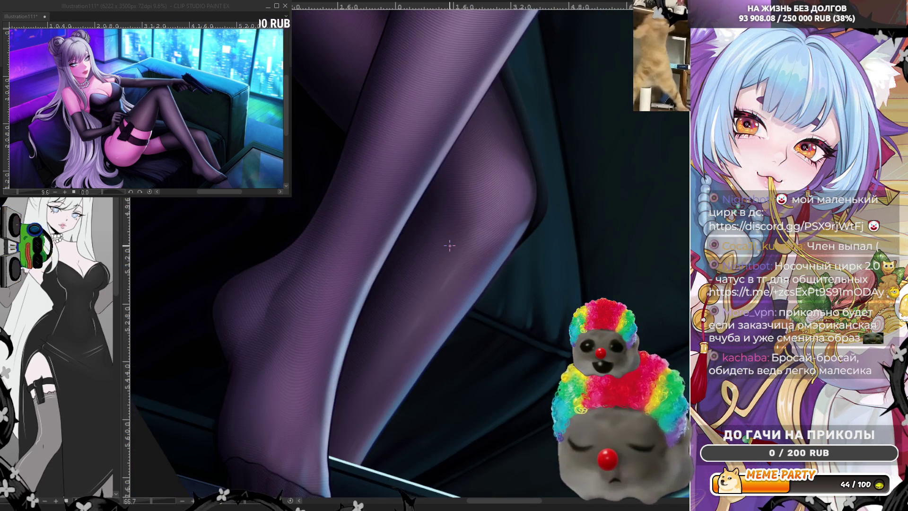
{"action": "scroll", "coordinate": [476, 284], "scroll_direction": "up", "scroll_amount": 3}
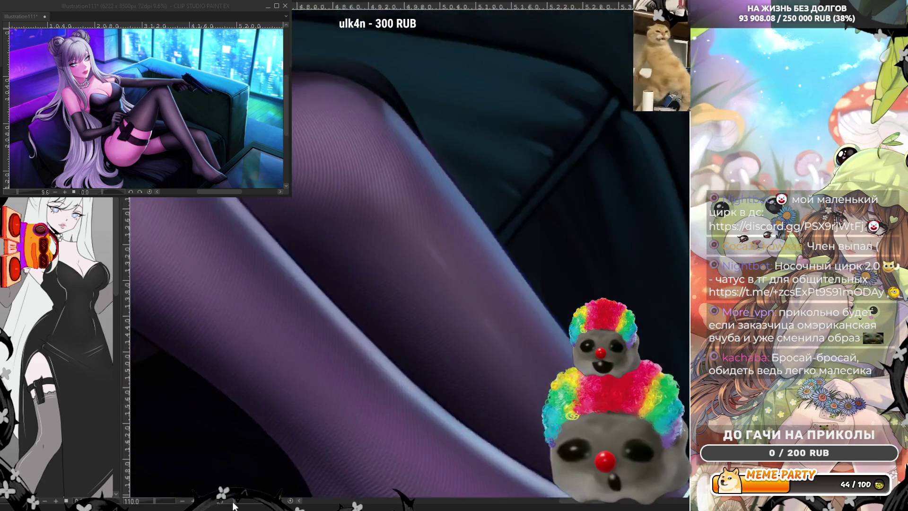
{"action": "left_click_drag", "start_coordinate": [233, 506], "coordinate": [246, 505]}
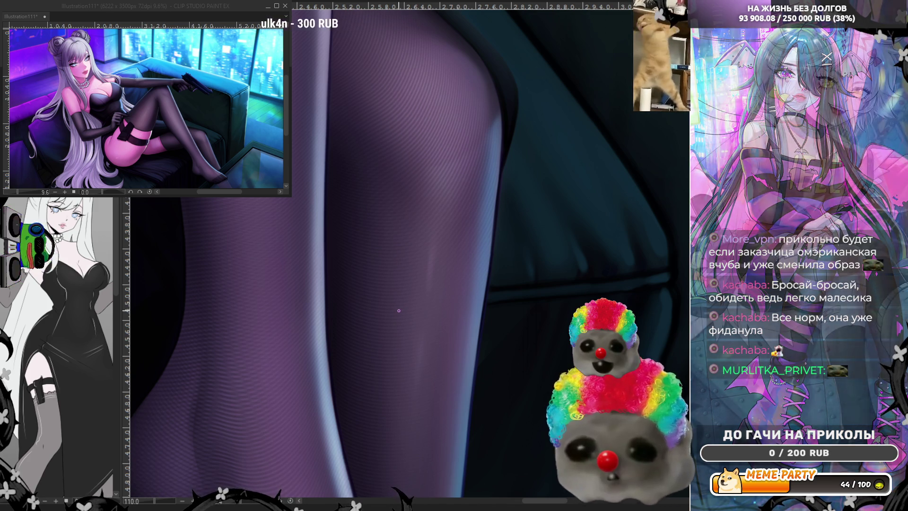
{"action": "scroll", "coordinate": [445, 221], "scroll_direction": "down", "scroll_amount": 4}
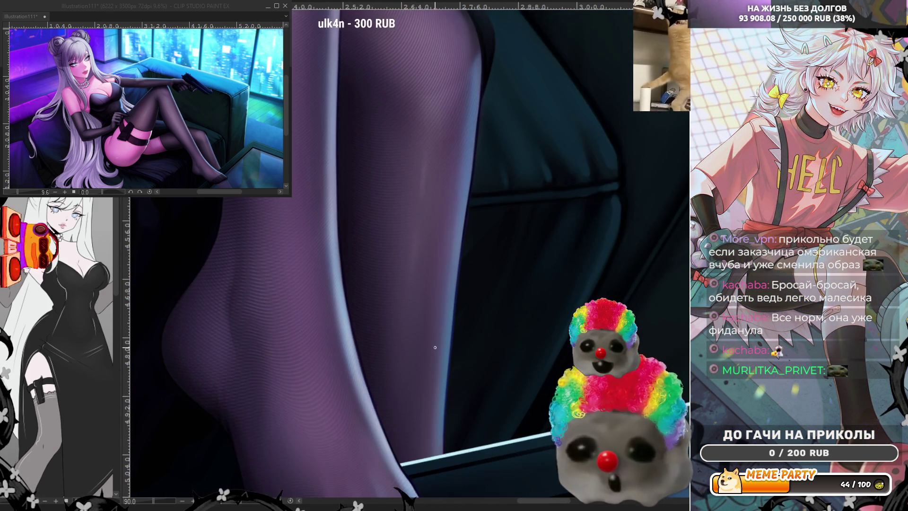
{"action": "scroll", "coordinate": [284, 357], "scroll_direction": "up", "scroll_amount": 1}
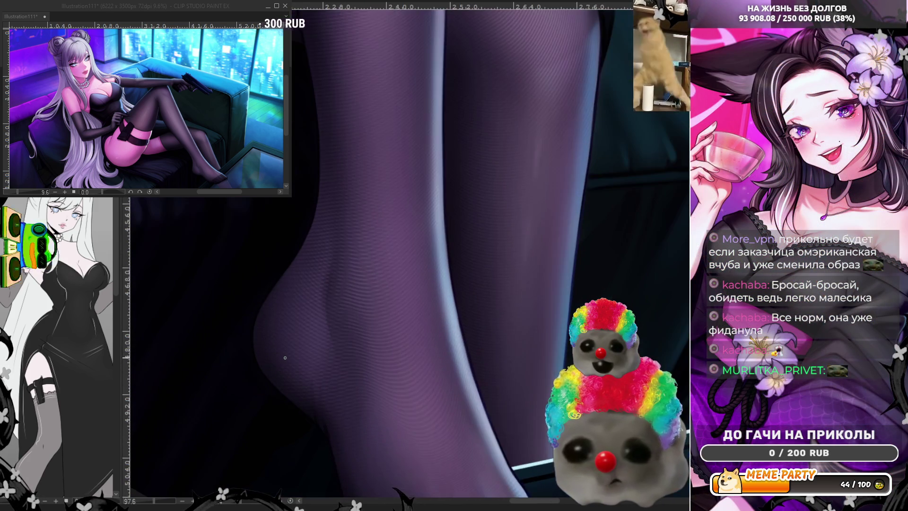
{"action": "scroll", "coordinate": [284, 357], "scroll_direction": "down", "scroll_amount": 2}
{"action": "scroll", "coordinate": [245, 329], "scroll_direction": "up", "scroll_amount": 5}
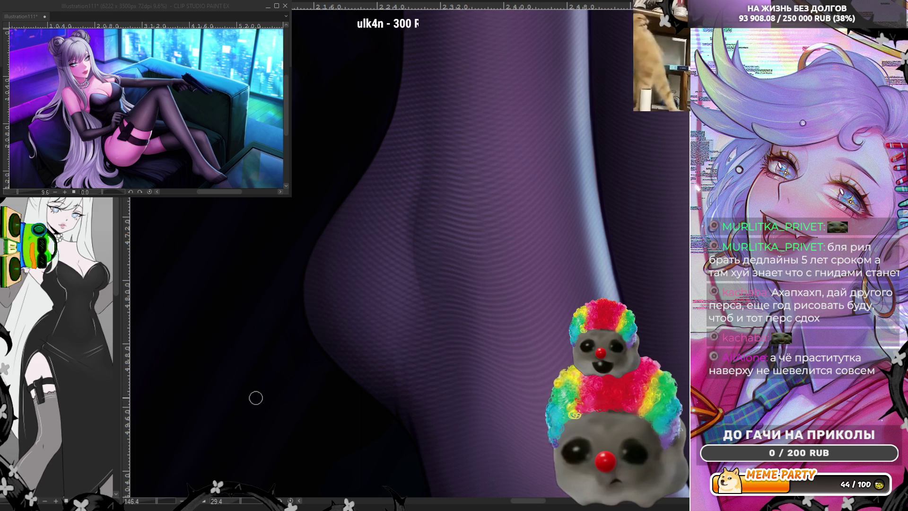
{"action": "mouse_move", "coordinate": [247, 369]}
{"action": "left_mouse_down"}
{"action": "mouse_move", "coordinate": [355, 273]}
{"action": "mouse_move", "coordinate": [395, 61]}
{"action": "left_mouse_up"}
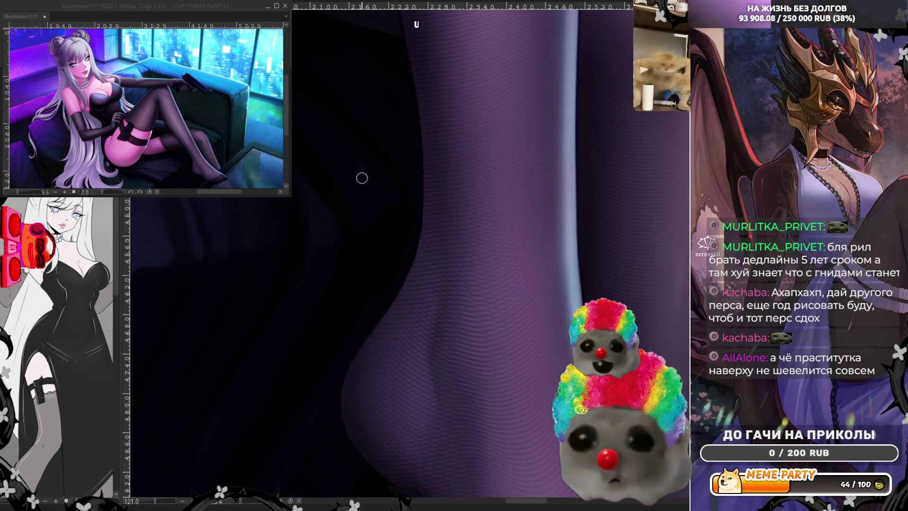
{"action": "left_click_drag", "start_coordinate": [365, 179], "coordinate": [299, 224]}
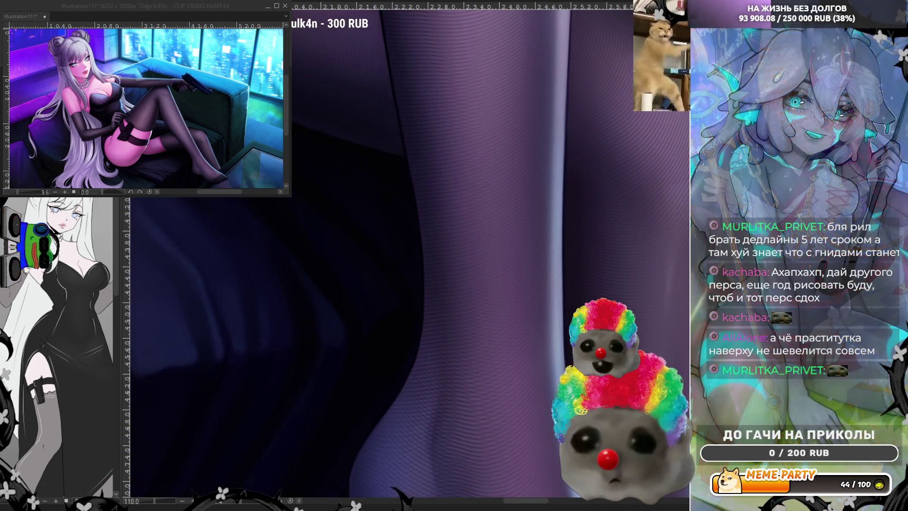
{"action": "scroll", "coordinate": [508, 329], "scroll_direction": "down", "scroll_amount": 3}
{"action": "scroll", "coordinate": [509, 329], "scroll_direction": "down", "scroll_amount": 2}
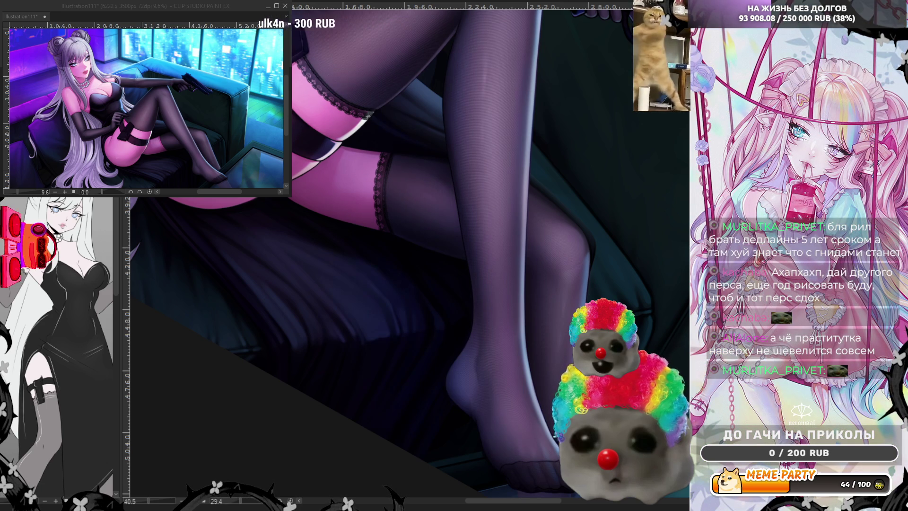
{"action": "scroll", "coordinate": [426, 322], "scroll_direction": "down", "scroll_amount": 2}
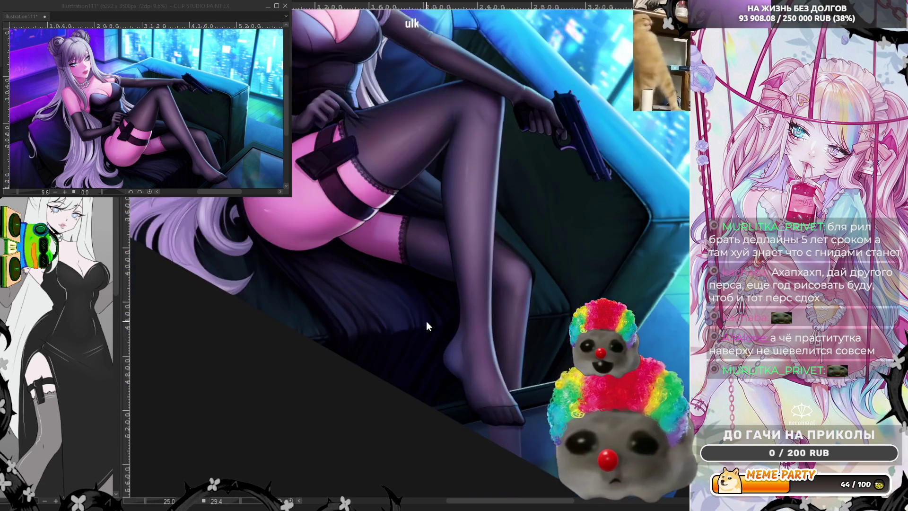
{"action": "scroll", "coordinate": [426, 322], "scroll_direction": "down", "scroll_amount": 2}
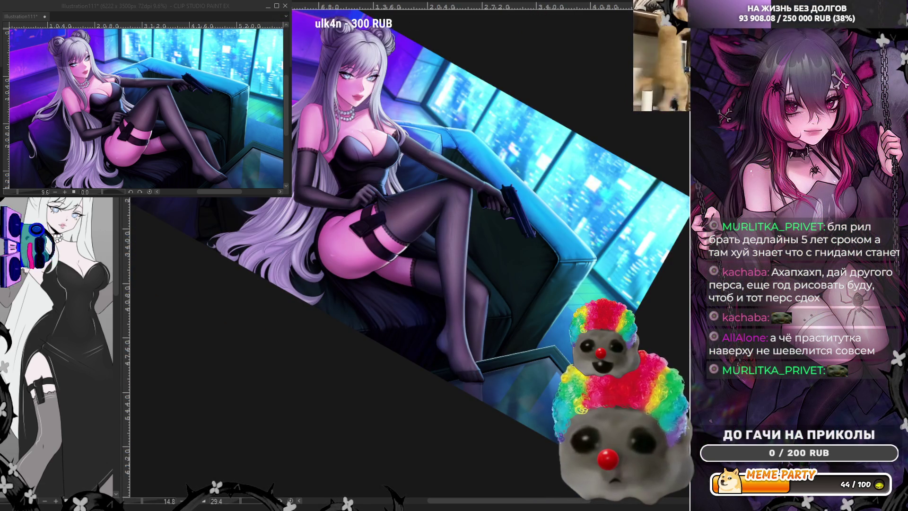
{"action": "scroll", "coordinate": [425, 313], "scroll_direction": "up", "scroll_amount": 5}
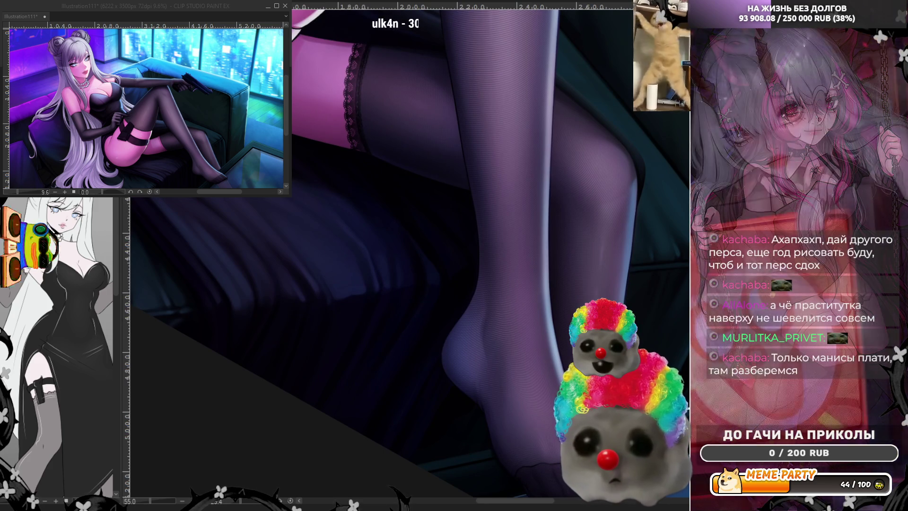
{"action": "scroll", "coordinate": [368, 369], "scroll_direction": "up", "scroll_amount": 1}
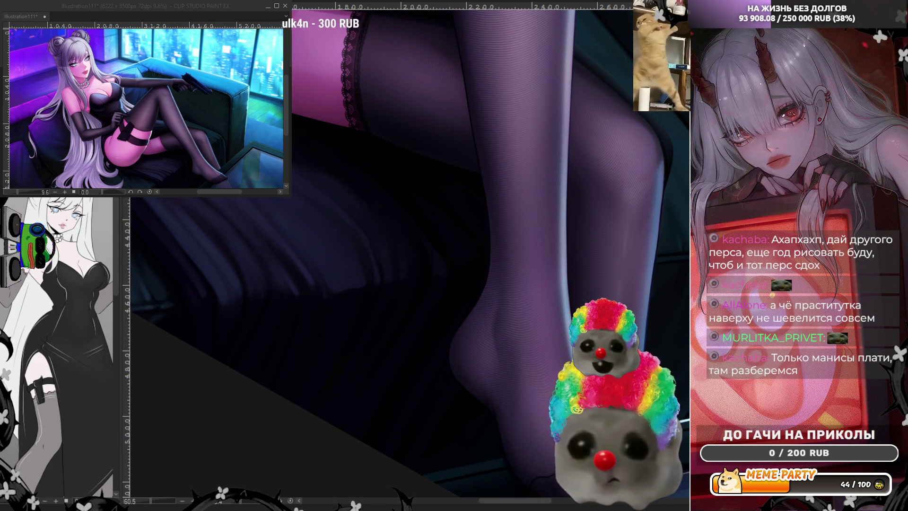
Step: Lighten the stocking's heel with soft airbrush strokes along its edge, then flip the view horizontally
{"action": "left_click_drag", "start_coordinate": [477, 303], "coordinate": [473, 393]}
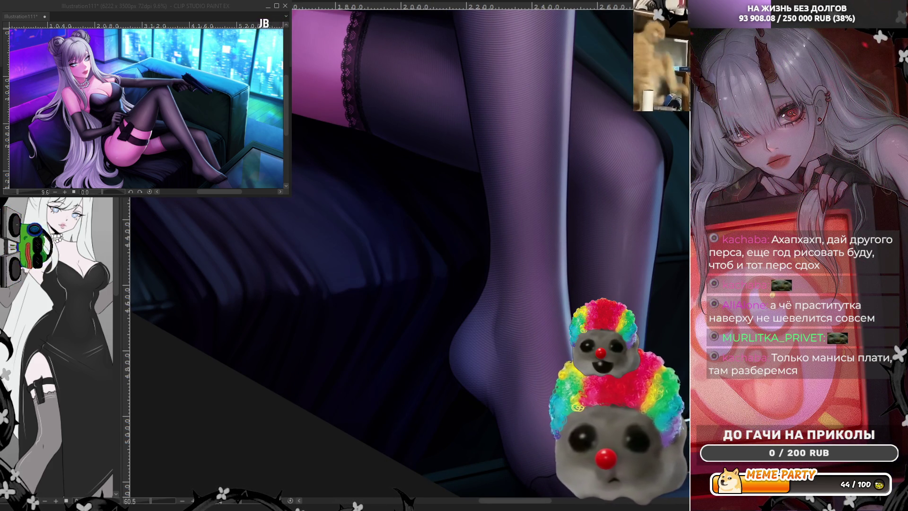
{"action": "mouse_move", "coordinate": [384, 130]}
{"action": "left_mouse_down"}
{"action": "mouse_move", "coordinate": [482, 170]}
{"action": "mouse_move", "coordinate": [482, 246]}
{"action": "mouse_move", "coordinate": [429, 312]}
{"action": "left_mouse_up"}
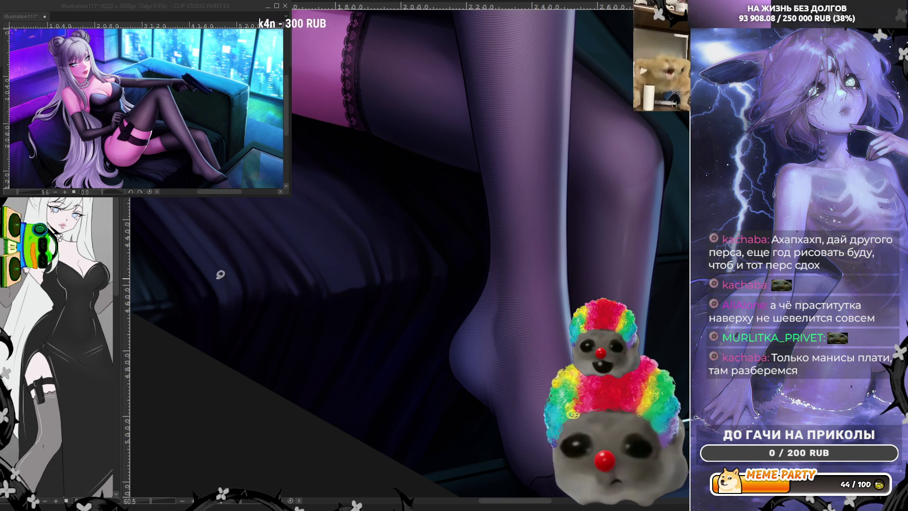
{"action": "key", "text": "h"}
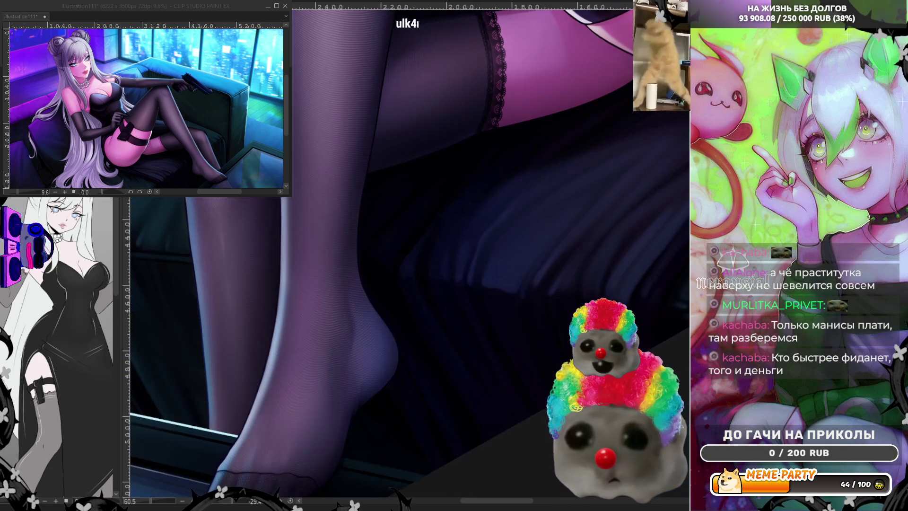
Step: Lasso the couch area wrapping behind the heel and fill it with a darker colour
{"action": "mouse_move", "coordinate": [368, 176]}
{"action": "left_mouse_down"}
{"action": "mouse_move", "coordinate": [367, 282]}
{"action": "mouse_move", "coordinate": [385, 315]}
{"action": "left_mouse_up"}
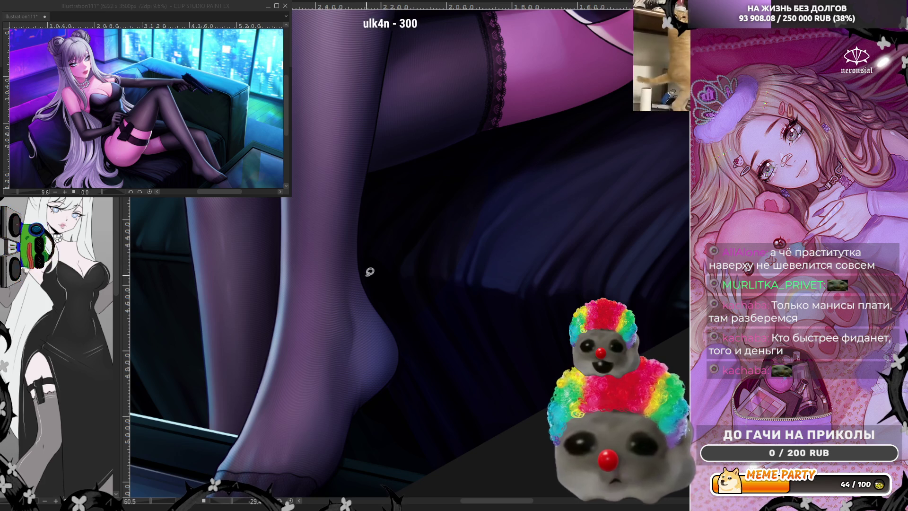
{"action": "mouse_move", "coordinate": [367, 288]}
{"action": "left_mouse_down"}
{"action": "mouse_move", "coordinate": [369, 173]}
{"action": "mouse_move", "coordinate": [427, 150]}
{"action": "left_mouse_up"}
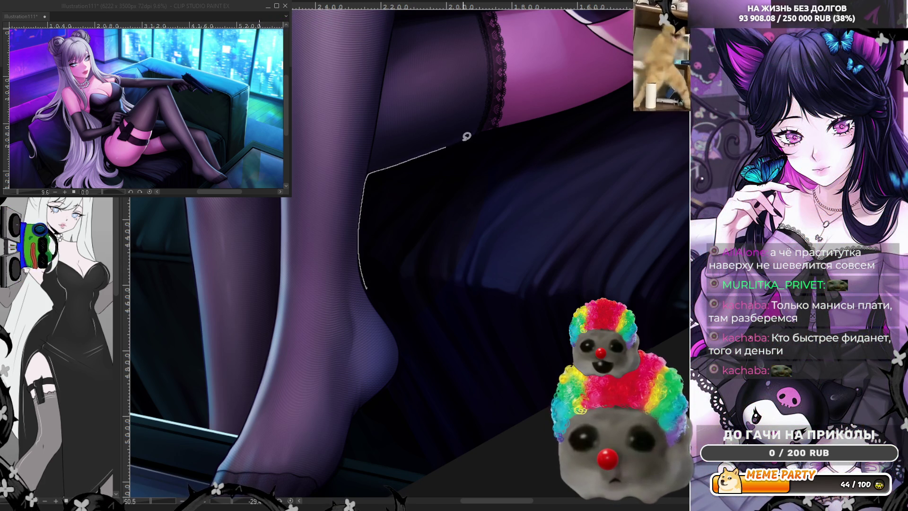
{"action": "mouse_move", "coordinate": [689, 118]}
{"action": "left_mouse_down"}
{"action": "mouse_move", "coordinate": [658, 312]}
{"action": "mouse_move", "coordinate": [440, 478]}
{"action": "mouse_move", "coordinate": [392, 421]}
{"action": "mouse_move", "coordinate": [391, 382]}
{"action": "left_mouse_up"}
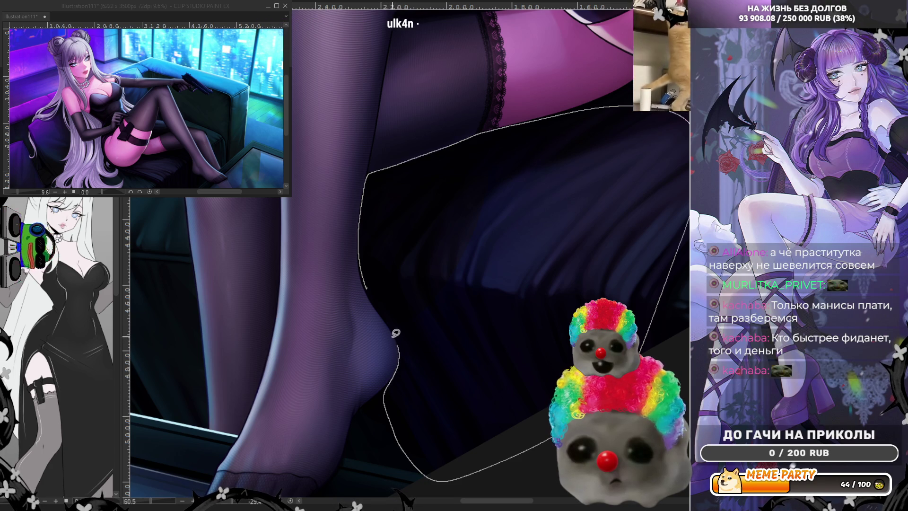
{"action": "left_click_drag", "start_coordinate": [385, 317], "coordinate": [370, 292]}
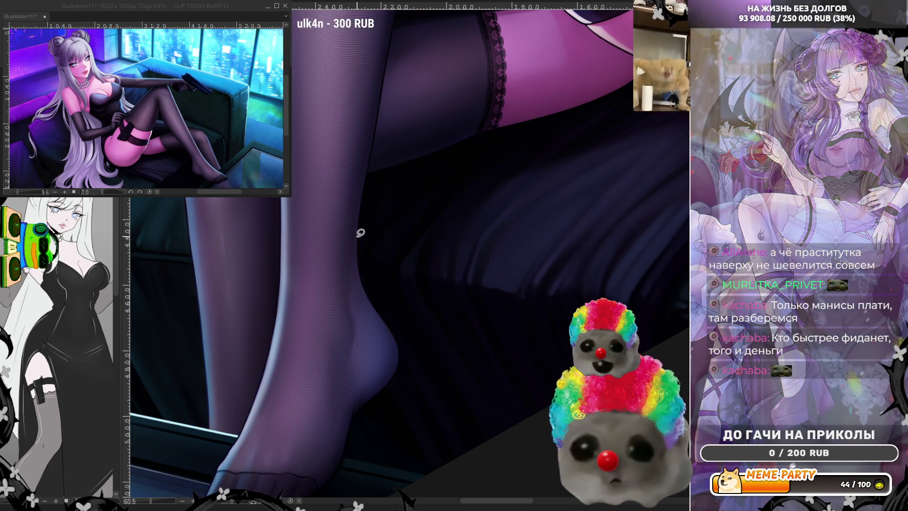
{"action": "scroll", "coordinate": [360, 233], "scroll_direction": "up", "scroll_amount": 3}
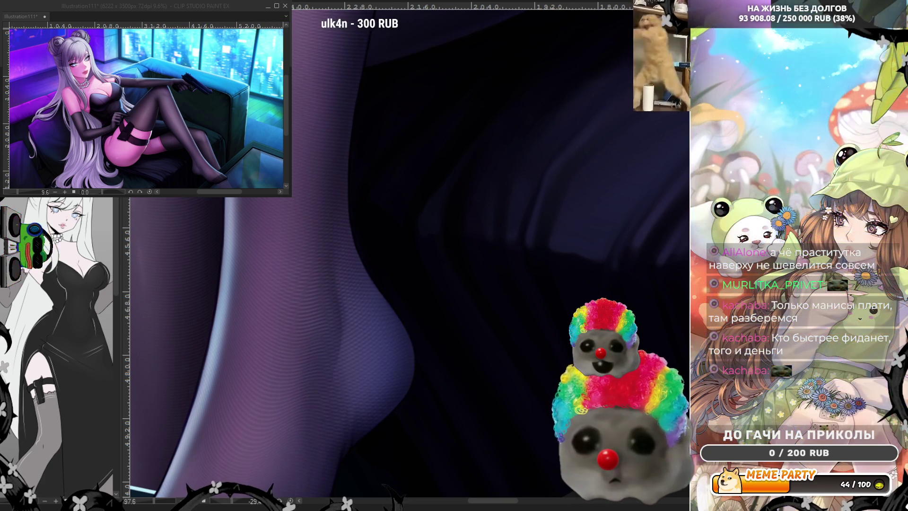
{"action": "scroll", "coordinate": [349, 293], "scroll_direction": "down", "scroll_amount": 5}
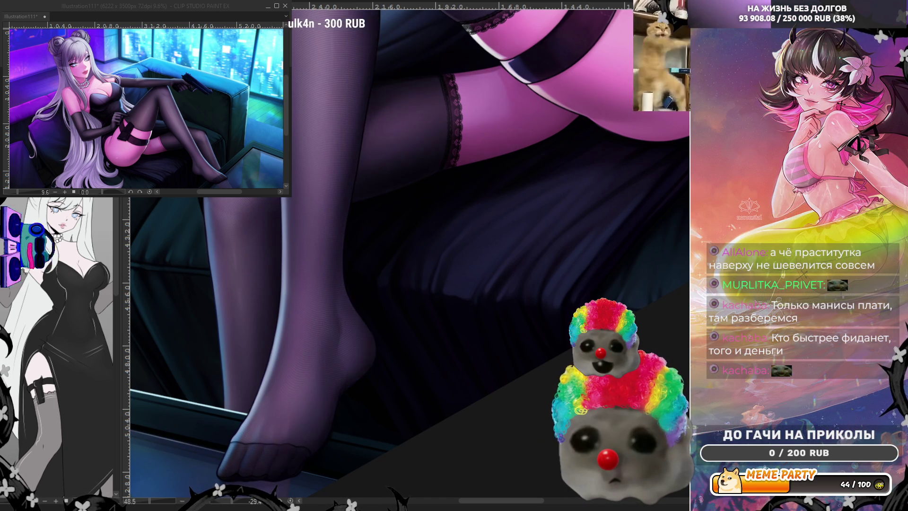
{"action": "scroll", "coordinate": [458, 267], "scroll_direction": "up", "scroll_amount": 4}
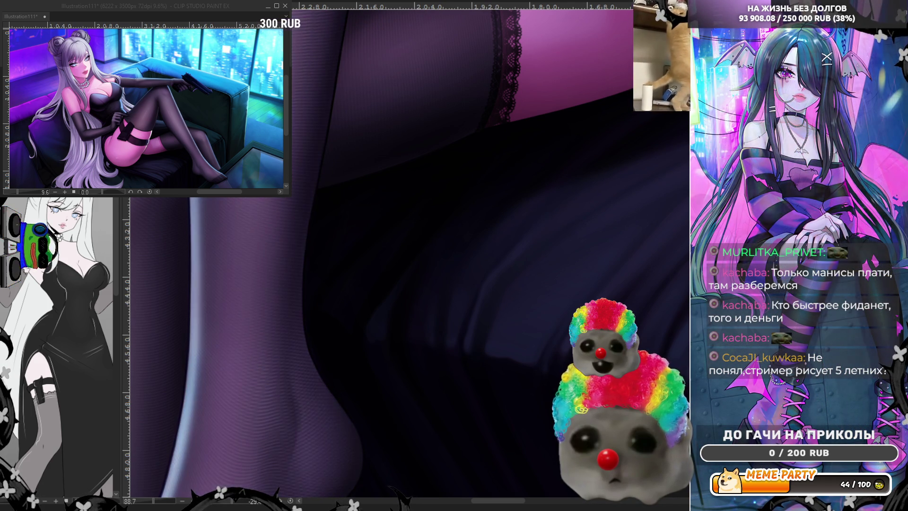
{"action": "scroll", "coordinate": [419, 385], "scroll_direction": "up", "scroll_amount": 1}
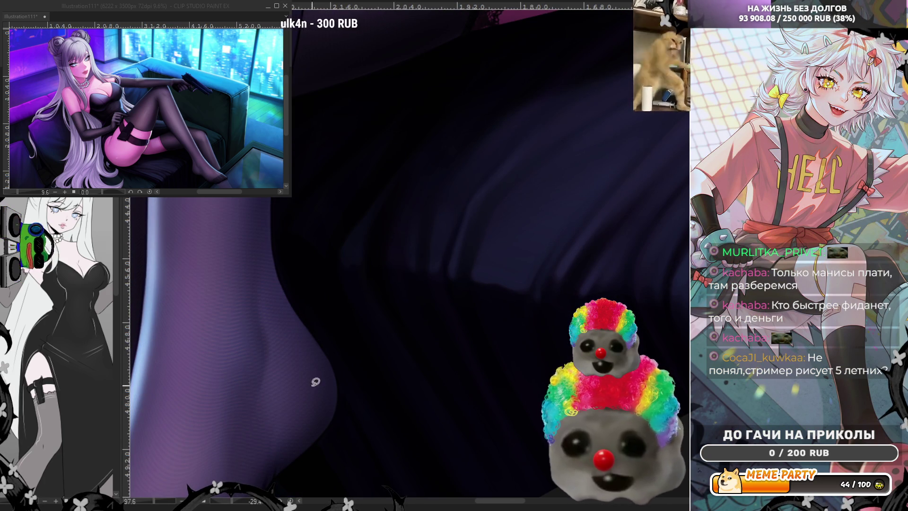
{"action": "left_click_drag", "start_coordinate": [311, 451], "coordinate": [341, 387]}
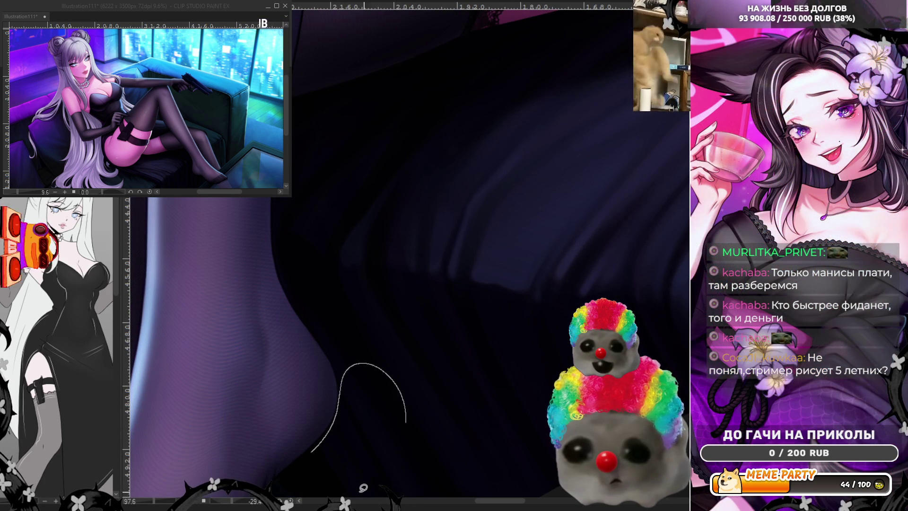
{"action": "key", "text": "ctrl+z"}
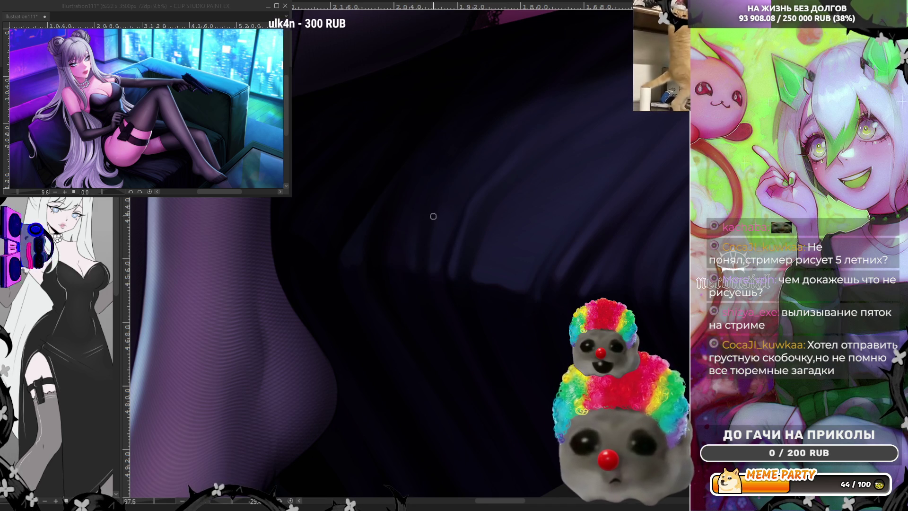
Step: Brush faint diagonal shading onto the dark bedsheet folds near the foot, then flip the view to check
{"action": "scroll", "coordinate": [409, 155], "scroll_direction": "down", "scroll_amount": 4}
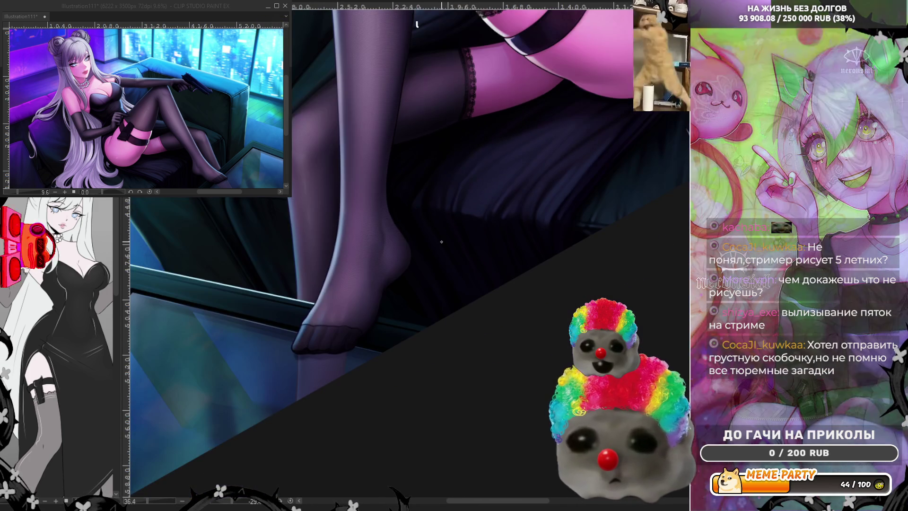
{"action": "scroll", "coordinate": [514, 214], "scroll_direction": "up", "scroll_amount": 4}
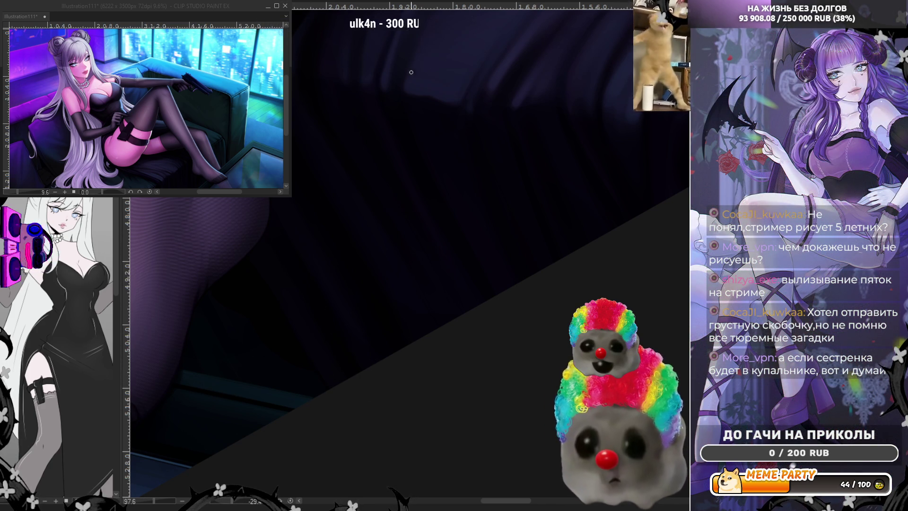
{"action": "left_click_drag", "start_coordinate": [254, 263], "coordinate": [297, 335]}
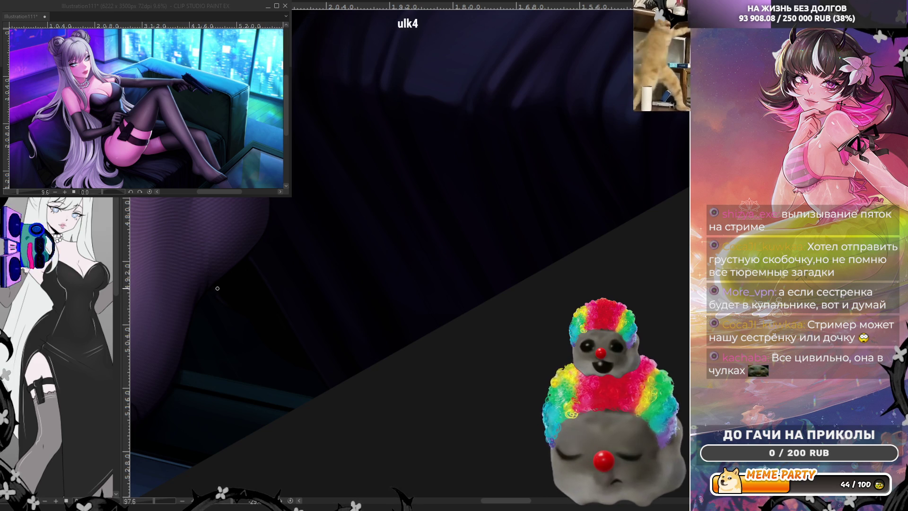
{"action": "key", "text": "h"}
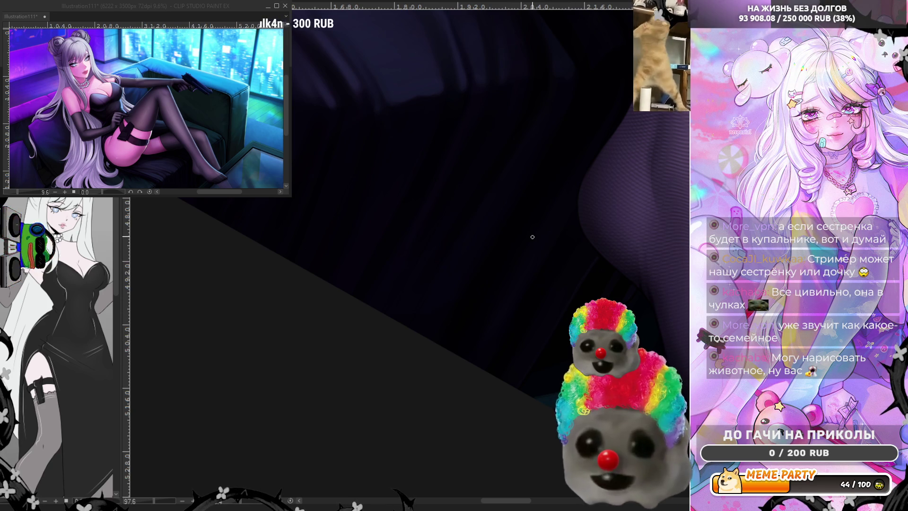
{"action": "scroll", "coordinate": [385, 338], "scroll_direction": "down", "scroll_amount": 3}
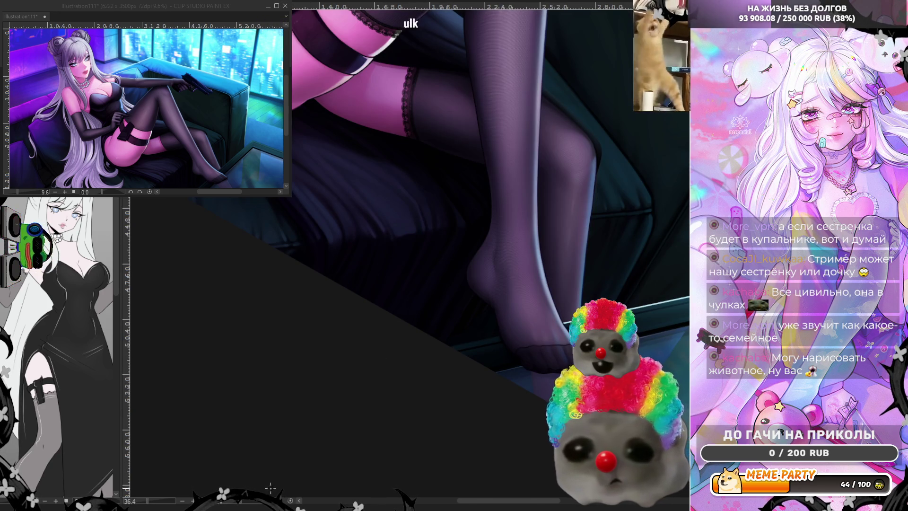
{"action": "scroll", "coordinate": [442, 279], "scroll_direction": "down", "scroll_amount": 3}
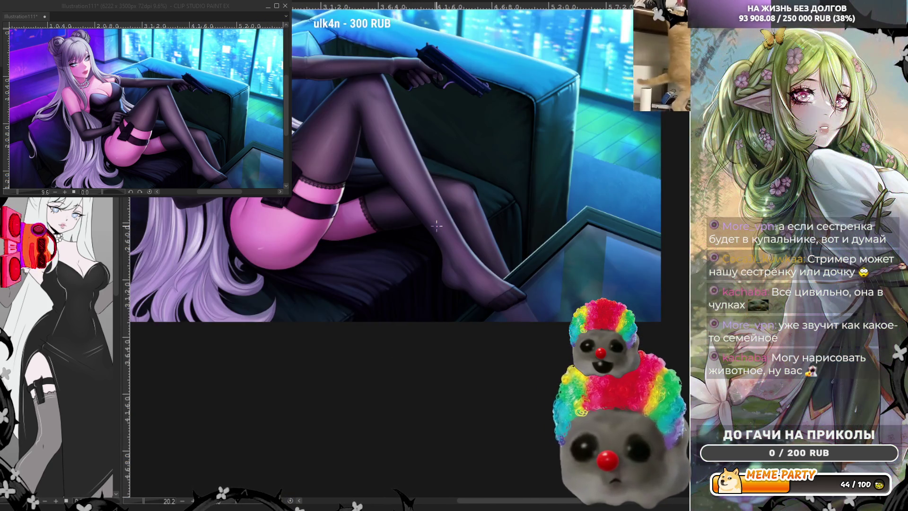
{"action": "scroll", "coordinate": [437, 227], "scroll_direction": "up", "scroll_amount": 1}
{"action": "scroll", "coordinate": [437, 226], "scroll_direction": "up", "scroll_amount": 5}
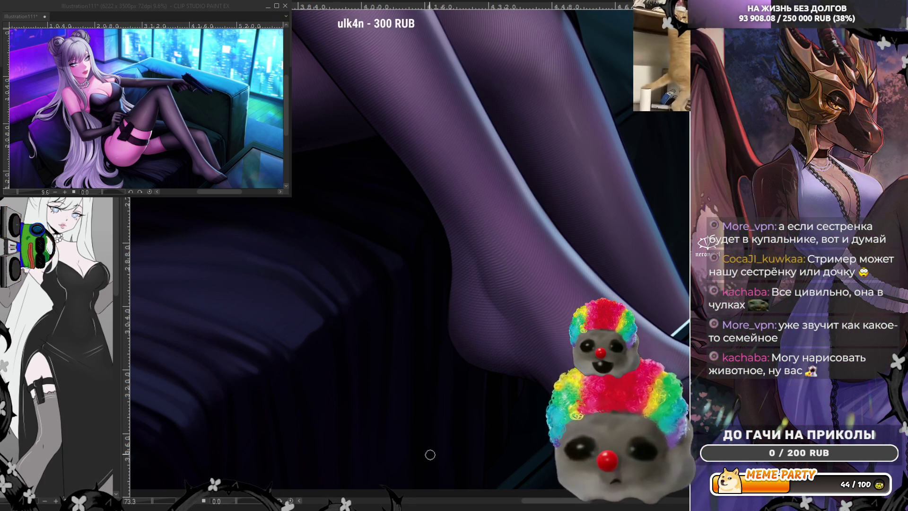
{"action": "scroll", "coordinate": [423, 250], "scroll_direction": "down", "scroll_amount": 1}
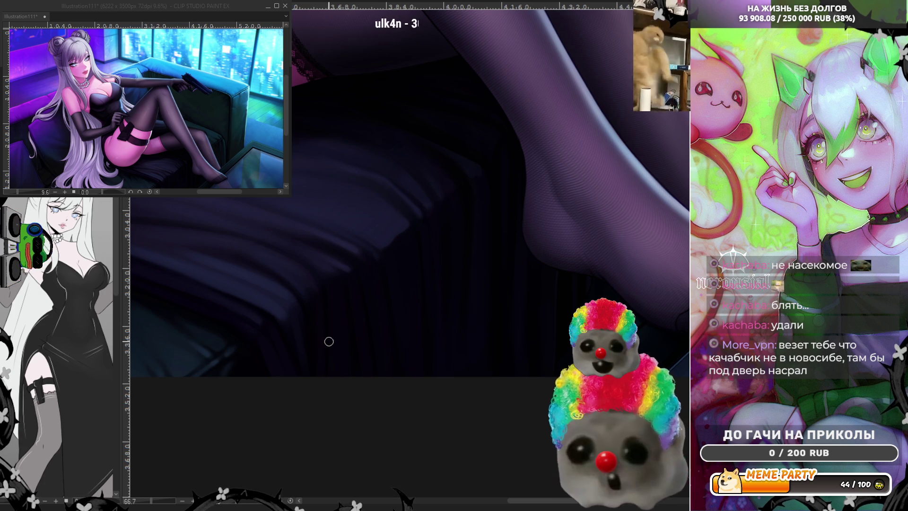
{"action": "scroll", "coordinate": [328, 342], "scroll_direction": "down", "scroll_amount": 2}
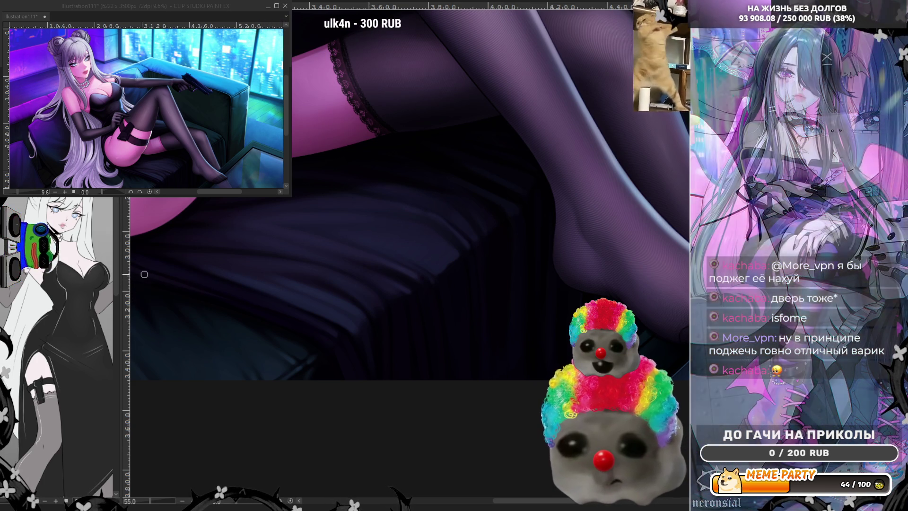
{"action": "scroll", "coordinate": [230, 313], "scroll_direction": "down", "scroll_amount": 2}
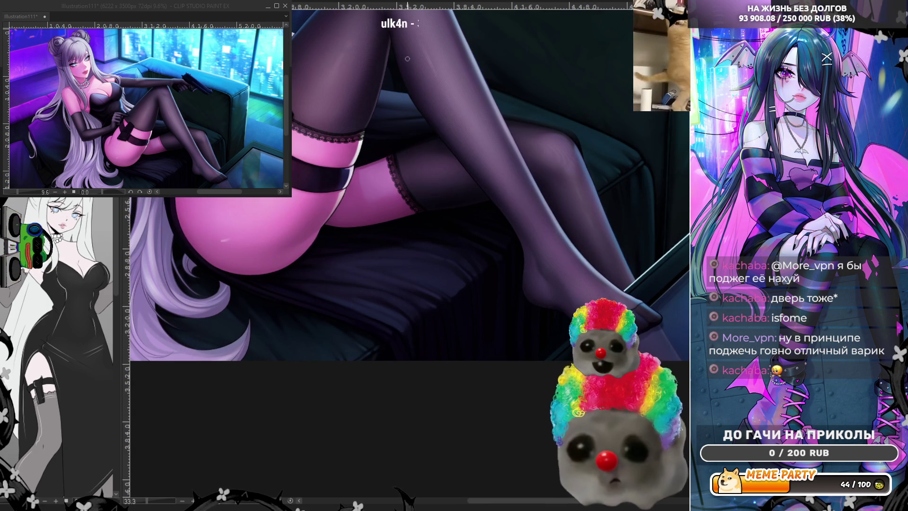
Step: Zoom in on the thigh, rotate the canvas view to -47, then zoom out slightly
{"action": "scroll", "coordinate": [400, 73], "scroll_direction": "up", "scroll_amount": 2}
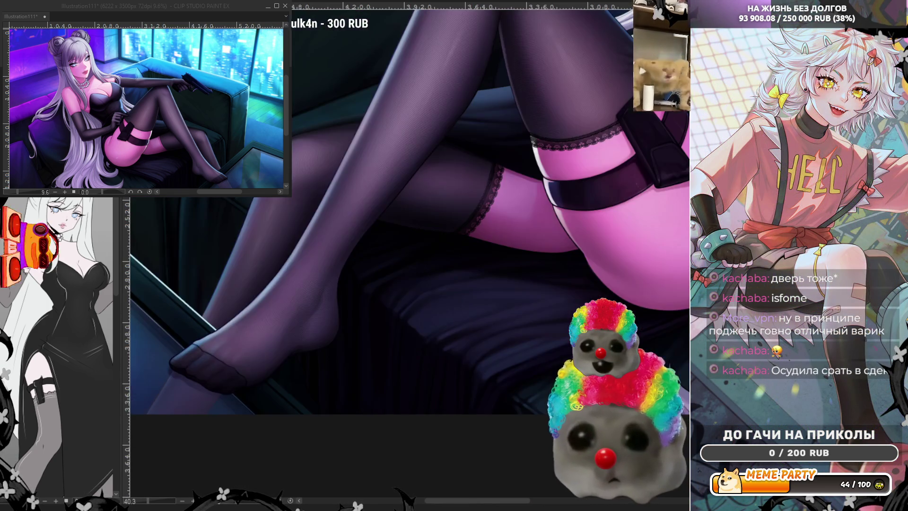
{"action": "scroll", "coordinate": [431, 168], "scroll_direction": "down", "scroll_amount": 1}
{"action": "scroll", "coordinate": [356, 129], "scroll_direction": "up", "scroll_amount": 5}
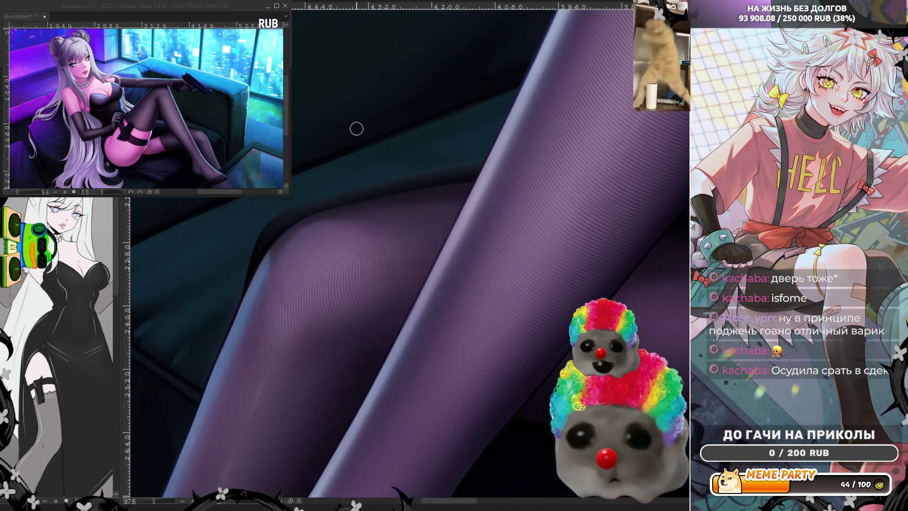
{"action": "left_click_drag", "start_coordinate": [442, 505], "coordinate": [449, 506]}
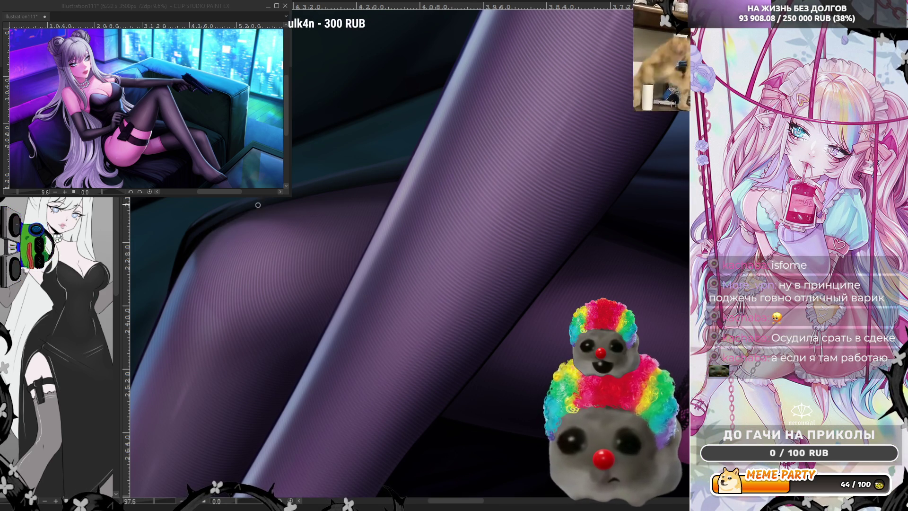
{"action": "left_click_drag", "start_coordinate": [241, 503], "coordinate": [233, 506]}
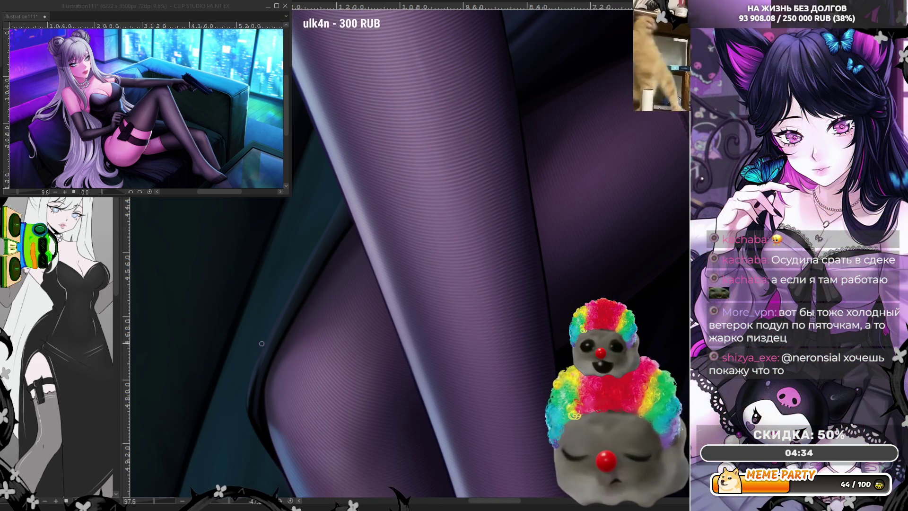
{"action": "scroll", "coordinate": [425, 153], "scroll_direction": "down", "scroll_amount": 3}
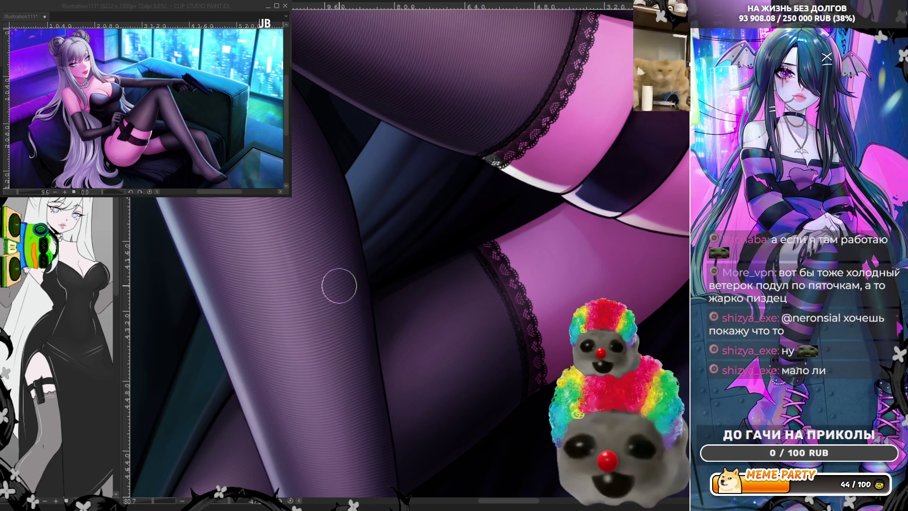
{"action": "scroll", "coordinate": [377, 217], "scroll_direction": "down", "scroll_amount": 5}
Step: Zoom to 121% on the ribbed stocking where the leg meets the couch edge
{"action": "scroll", "coordinate": [270, 339], "scroll_direction": "up", "scroll_amount": 6}
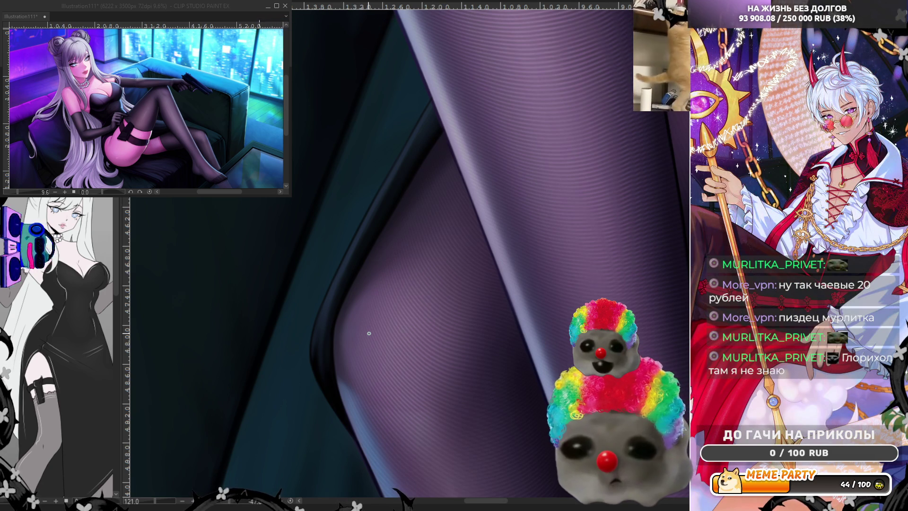
{"action": "scroll", "coordinate": [437, 332], "scroll_direction": "down", "scroll_amount": 5}
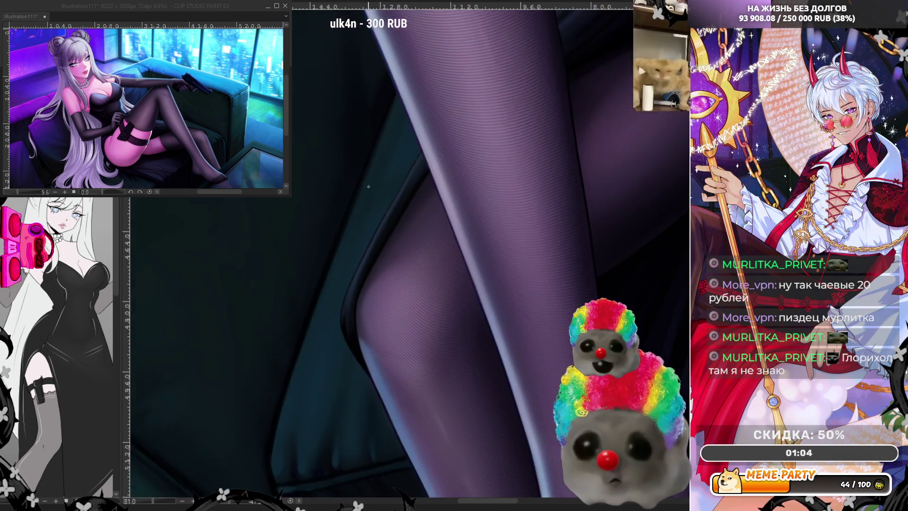
Step: Zoom to 150% and pan right to the lace tops of both stockings
{"action": "scroll", "coordinate": [456, 84], "scroll_direction": "up", "scroll_amount": 6}
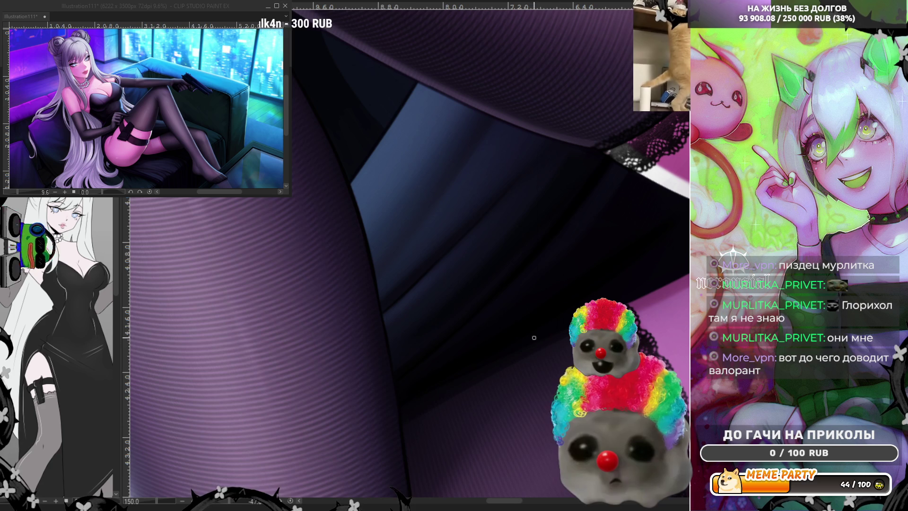
{"action": "scroll", "coordinate": [432, 353], "scroll_direction": "right", "scroll_amount": 5}
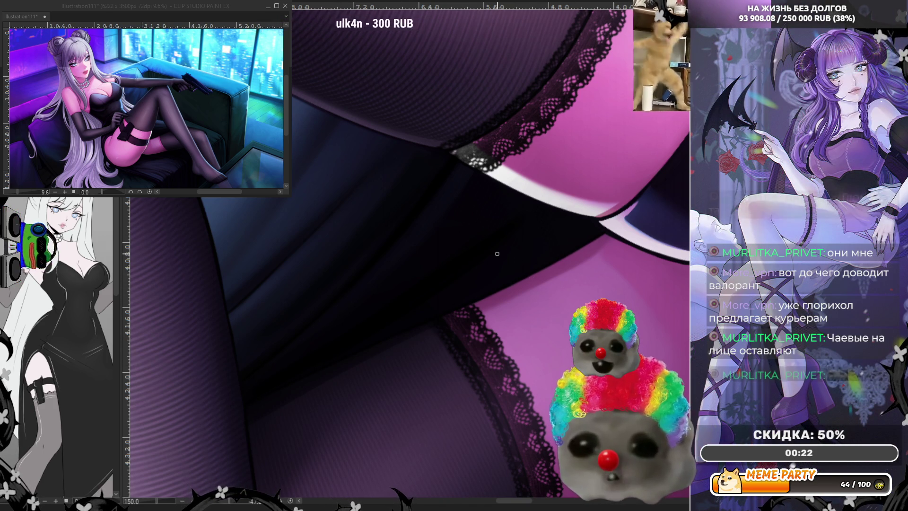
Step: Zoom out to about 25% to view the full figure, then zoom to 181.5% on the gloved hand
{"action": "scroll", "coordinate": [501, 248], "scroll_direction": "down", "scroll_amount": 8}
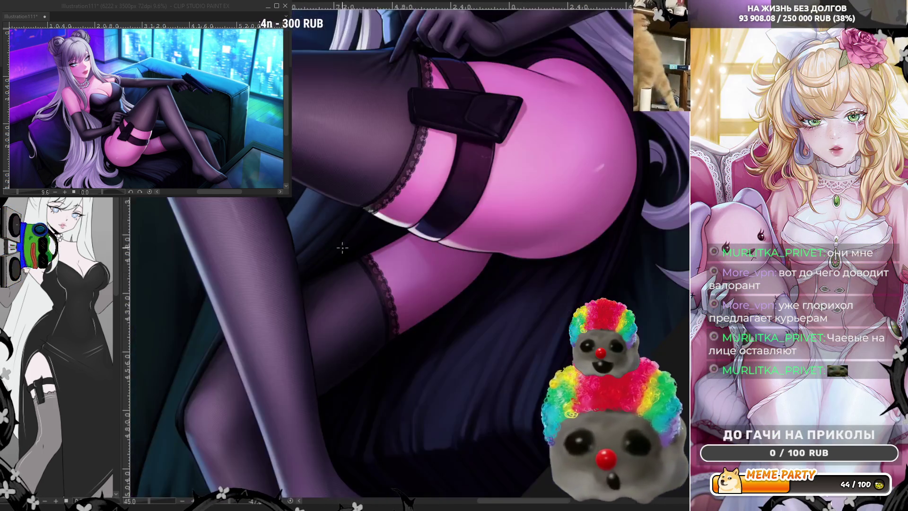
{"action": "scroll", "coordinate": [512, 242], "scroll_direction": "down", "scroll_amount": 3}
{"action": "scroll", "coordinate": [499, 224], "scroll_direction": "up", "scroll_amount": 8}
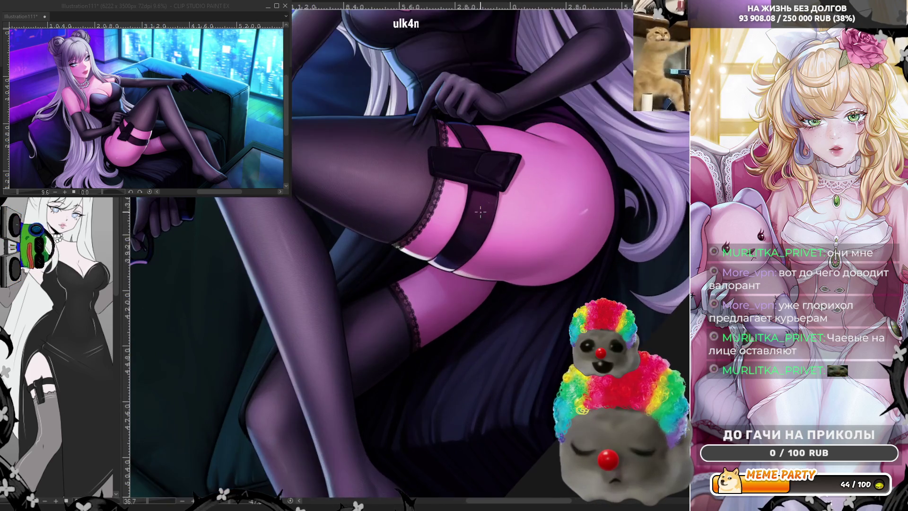
{"action": "scroll", "coordinate": [439, 254], "scroll_direction": "up", "scroll_amount": 2}
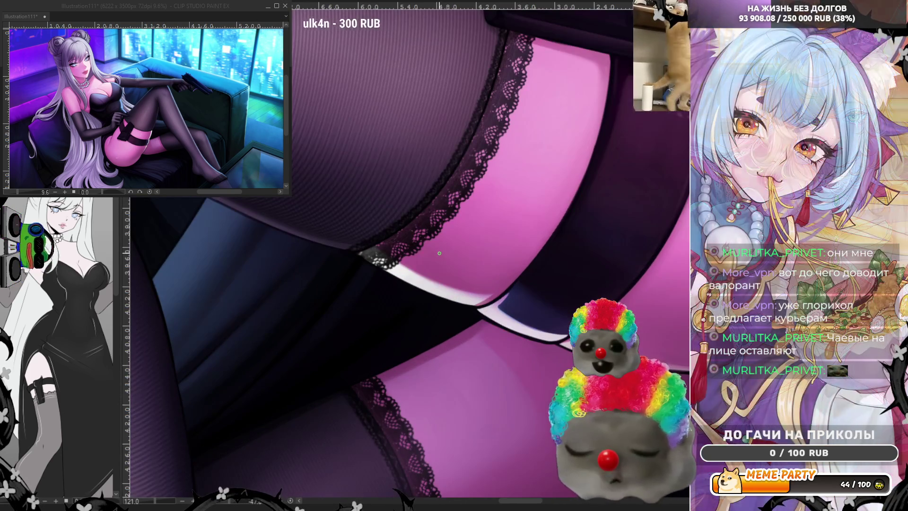
{"action": "scroll", "coordinate": [423, 284], "scroll_direction": "down", "scroll_amount": 6}
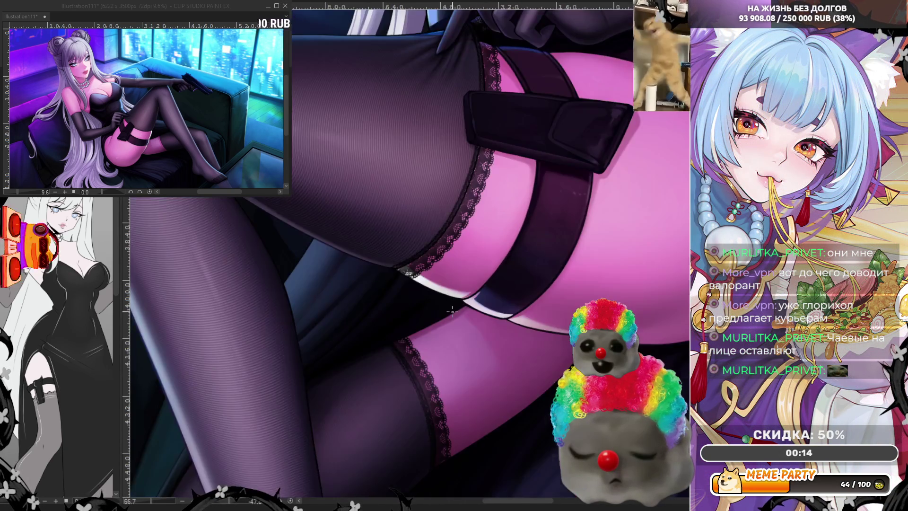
{"action": "scroll", "coordinate": [448, 294], "scroll_direction": "down", "scroll_amount": 2}
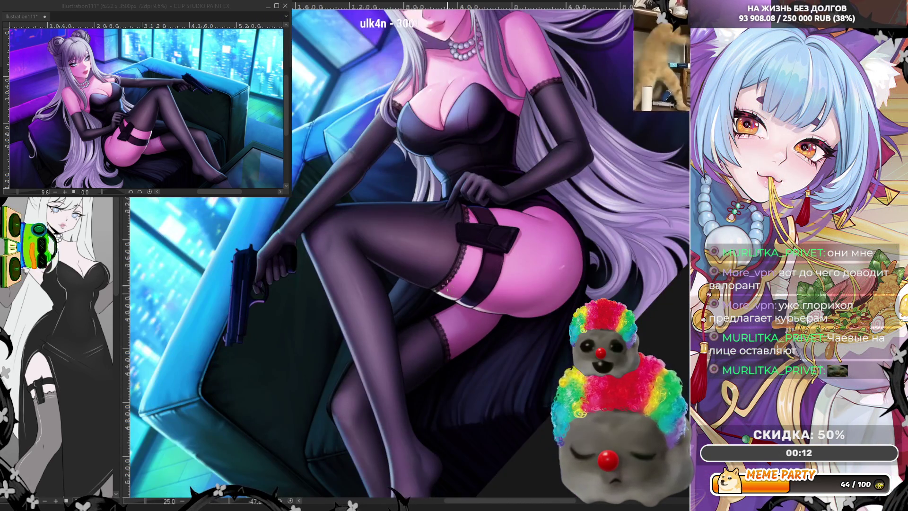
{"action": "scroll", "coordinate": [446, 267], "scroll_direction": "up", "scroll_amount": 10}
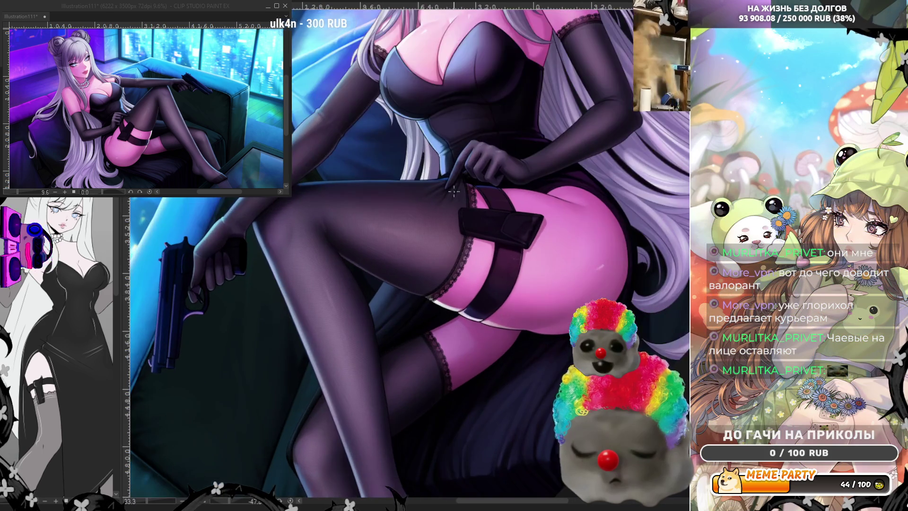
{"action": "scroll", "coordinate": [455, 138], "scroll_direction": "up", "scroll_amount": 1}
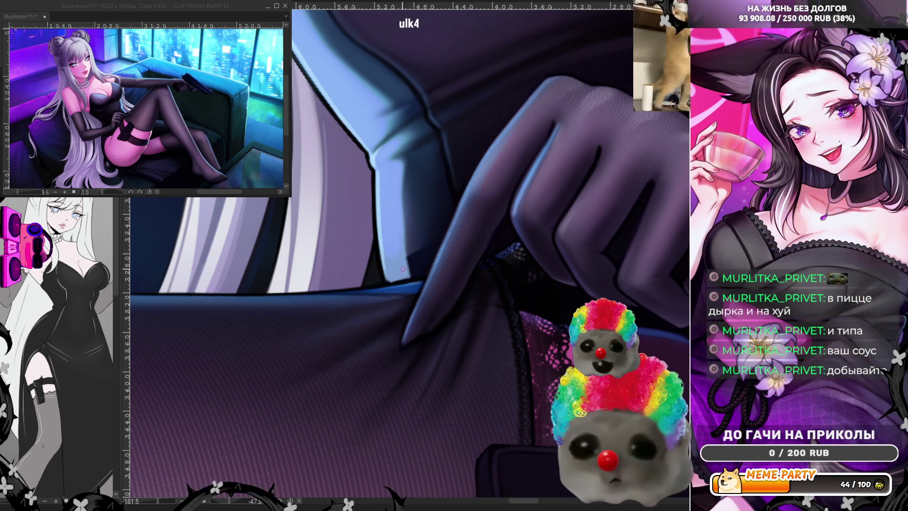
Step: Sample the light blue and paint a stroke down the highlight strip beside the glove
{"action": "left_click", "coordinate": [403, 268], "text": "alt"}
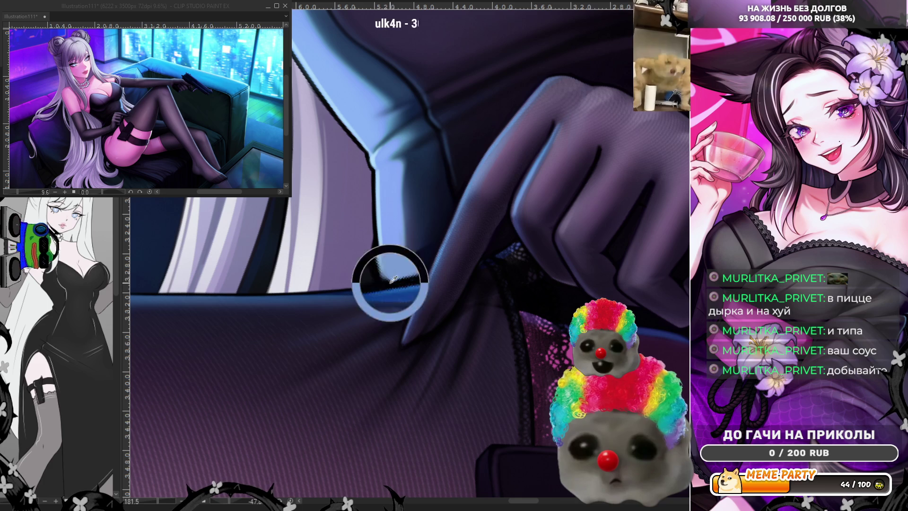
{"action": "left_click", "coordinate": [397, 271], "text": "alt"}
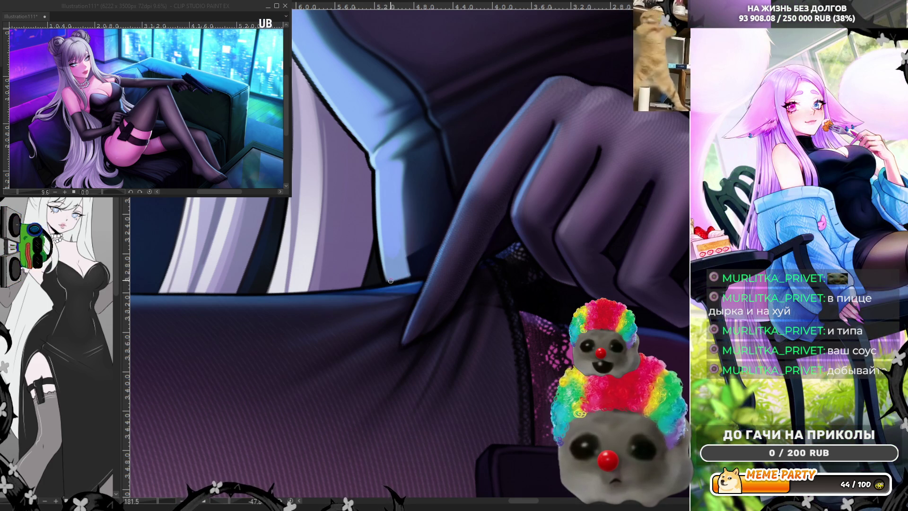
{"action": "left_click", "coordinate": [397, 246], "text": "alt"}
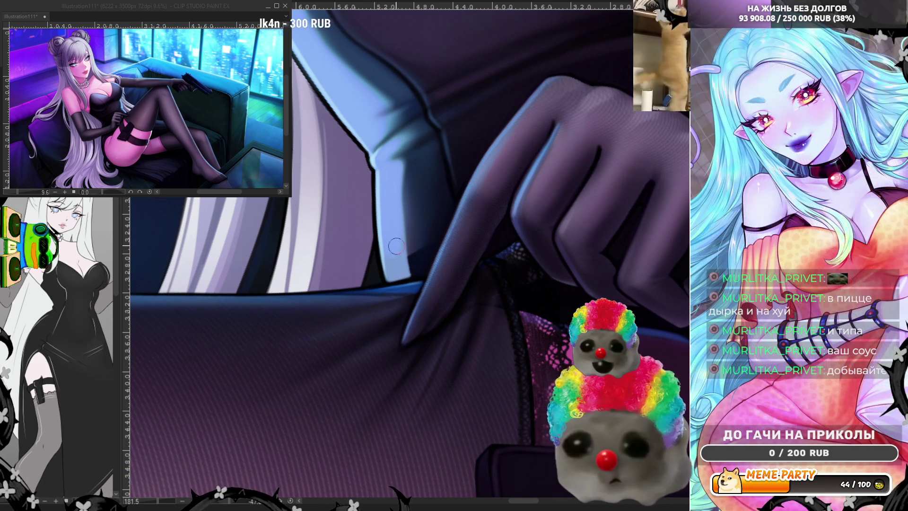
{"action": "left_click_drag", "start_coordinate": [396, 245], "coordinate": [396, 270]}
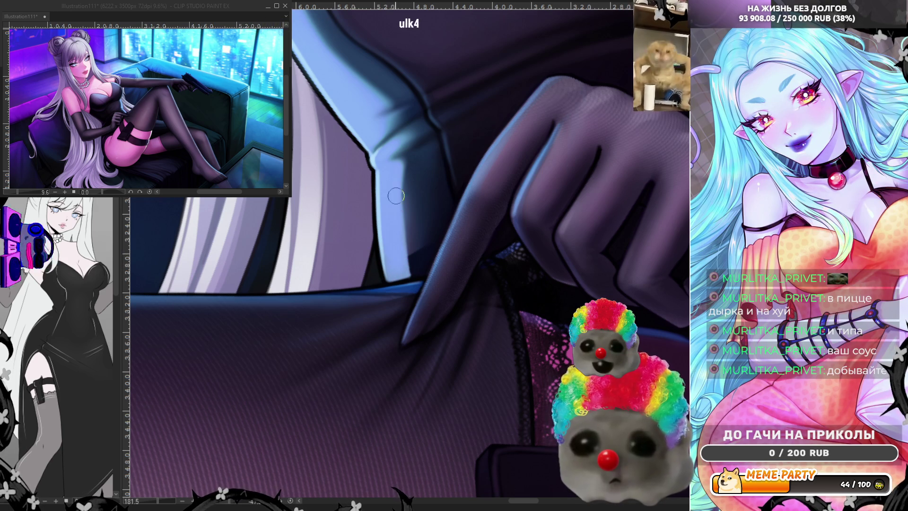
Step: Resample nearby light blue and surrounding colours for further highlight touch-ups
{"action": "left_click", "coordinate": [417, 241], "text": "alt"}
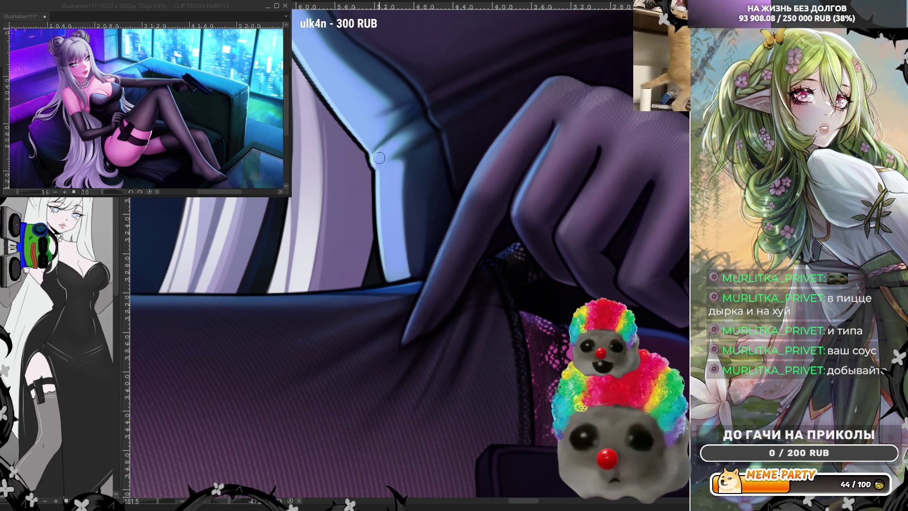
{"action": "left_click", "coordinate": [379, 156], "text": "alt"}
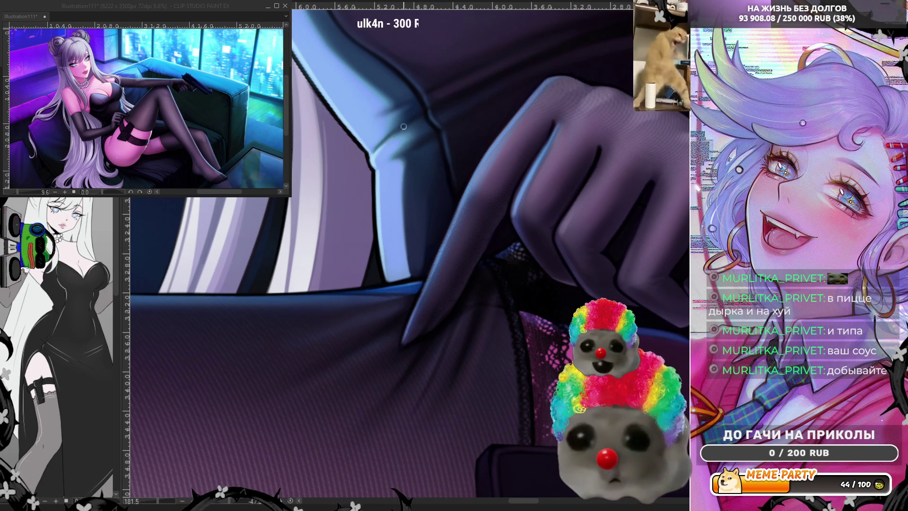
{"action": "left_click", "coordinate": [411, 231], "text": "alt"}
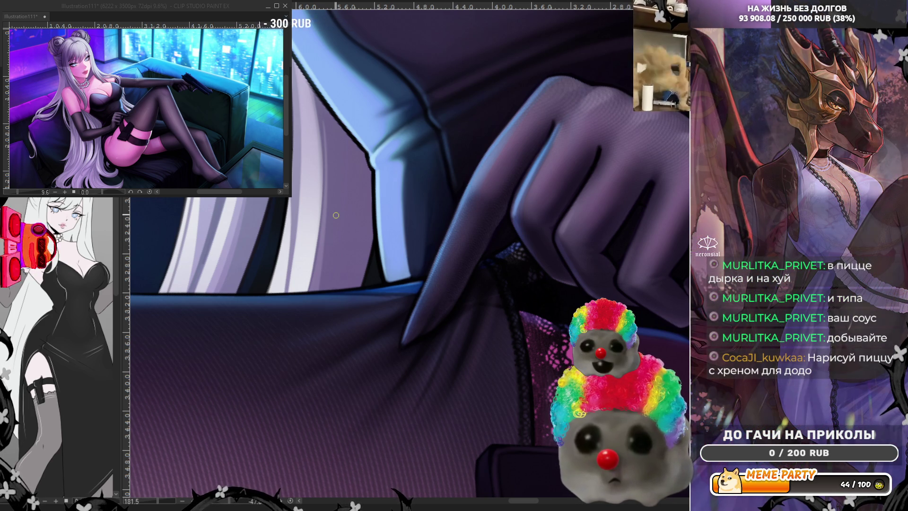
{"action": "scroll", "coordinate": [347, 311], "scroll_direction": "down", "scroll_amount": 4}
{"action": "scroll", "coordinate": [347, 310], "scroll_direction": "up", "scroll_amount": 4}
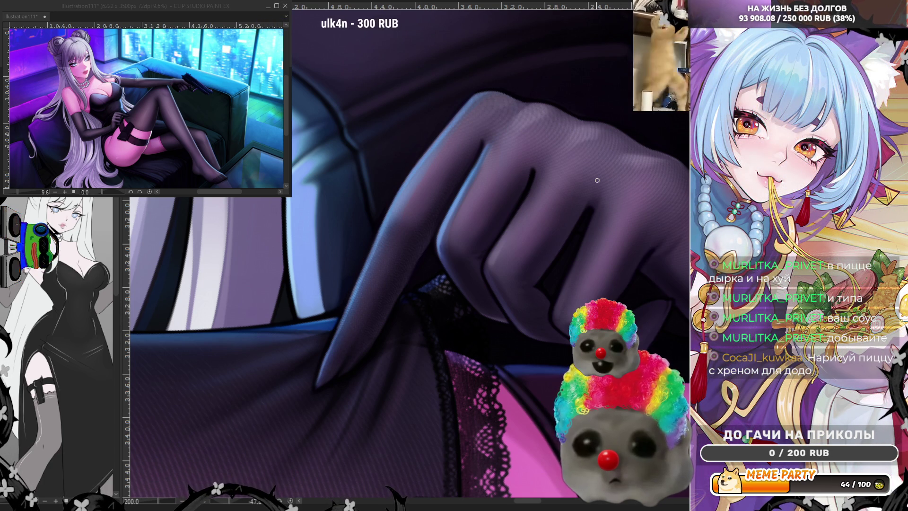
{"action": "scroll", "coordinate": [623, 196], "scroll_direction": "down", "scroll_amount": 4}
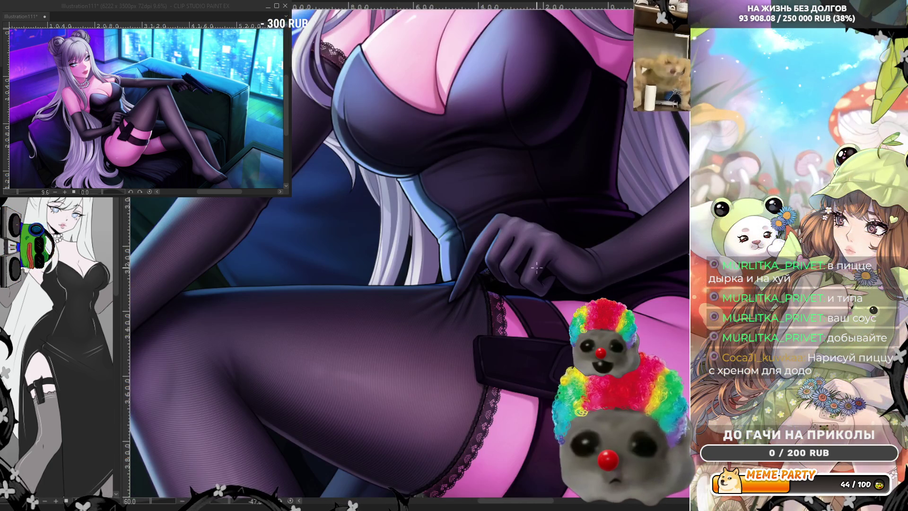
Step: Paint a darker stroke along the lace edge by the thigh, toggling undo/redo to compare
{"action": "scroll", "coordinate": [474, 243], "scroll_direction": "down", "scroll_amount": 4}
{"action": "scroll", "coordinate": [473, 242], "scroll_direction": "up", "scroll_amount": 3}
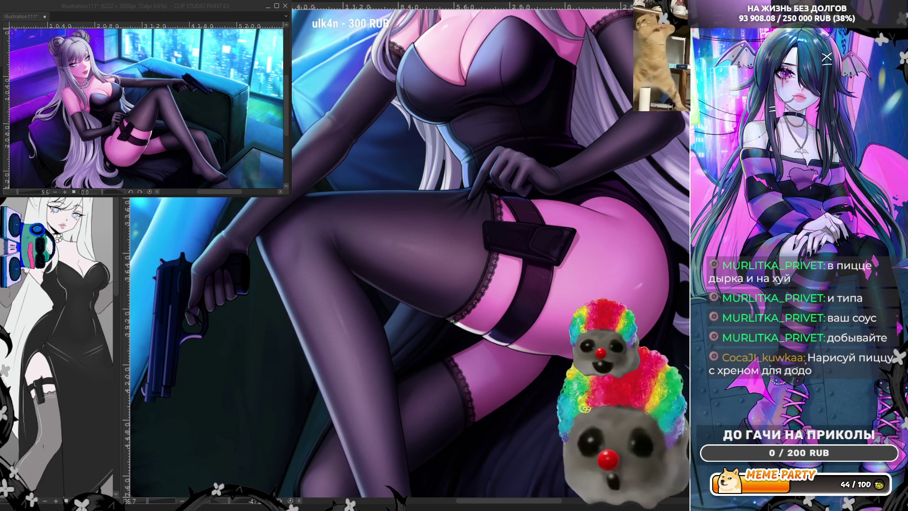
{"action": "scroll", "coordinate": [453, 136], "scroll_direction": "up", "scroll_amount": 4}
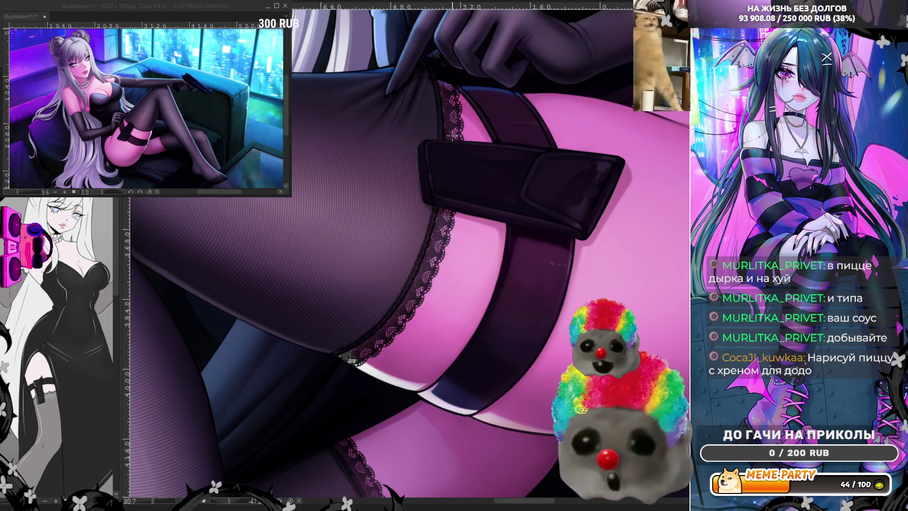
{"action": "mouse_move", "coordinate": [355, 362]}
{"action": "left_mouse_down"}
{"action": "mouse_move", "coordinate": [424, 272]}
{"action": "mouse_move", "coordinate": [446, 190]}
{"action": "mouse_move", "coordinate": [435, 112]}
{"action": "left_mouse_up"}
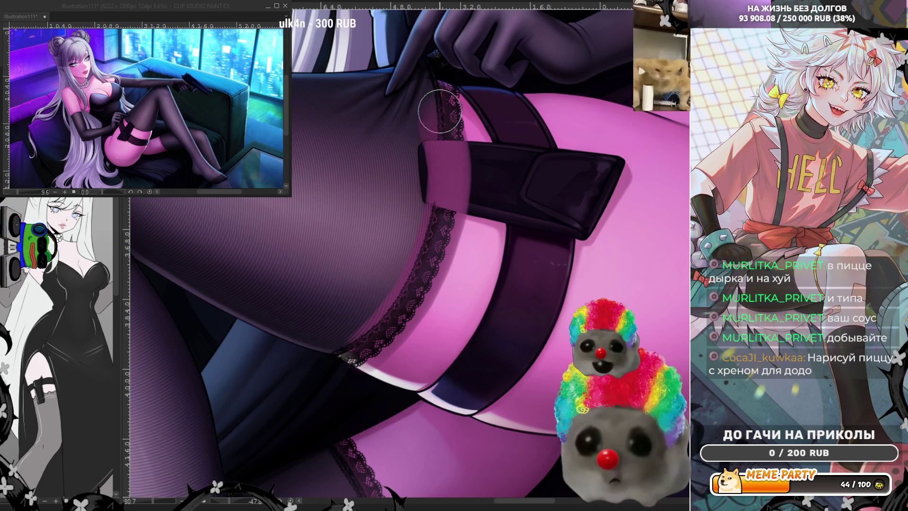
{"action": "key", "text": "ctrl+z"}
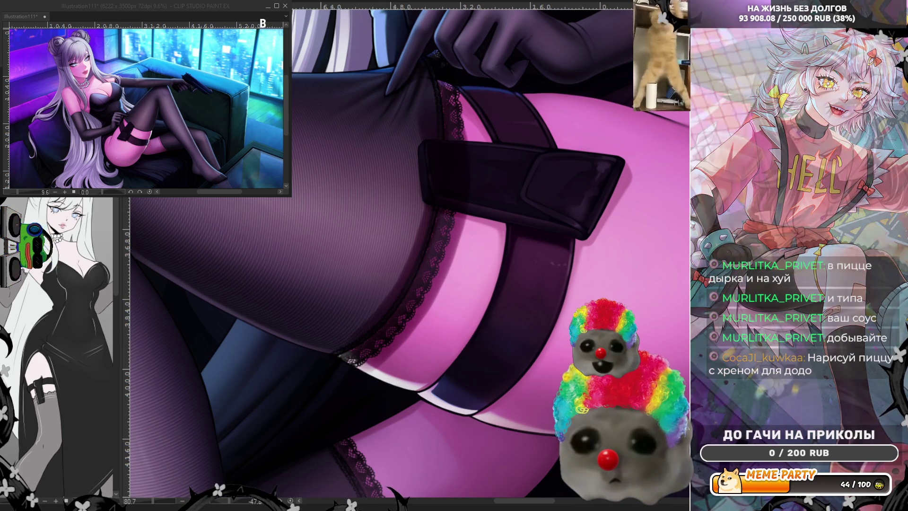
{"action": "key", "text": "ctrl+y"}
{"action": "key", "text": "ctrl+z"}
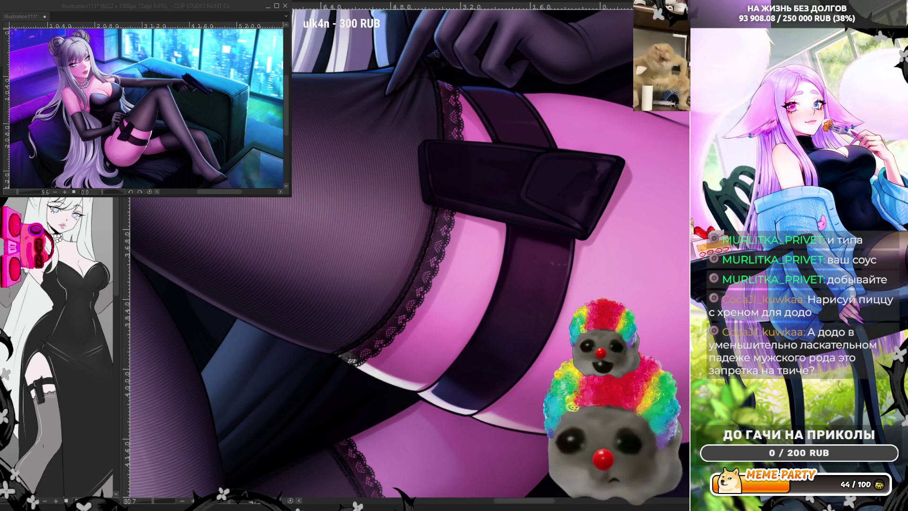
Step: Drop the last lace stroke and flip the canvas horizontally to check proportions
{"action": "key", "text": "ctrl+z"}
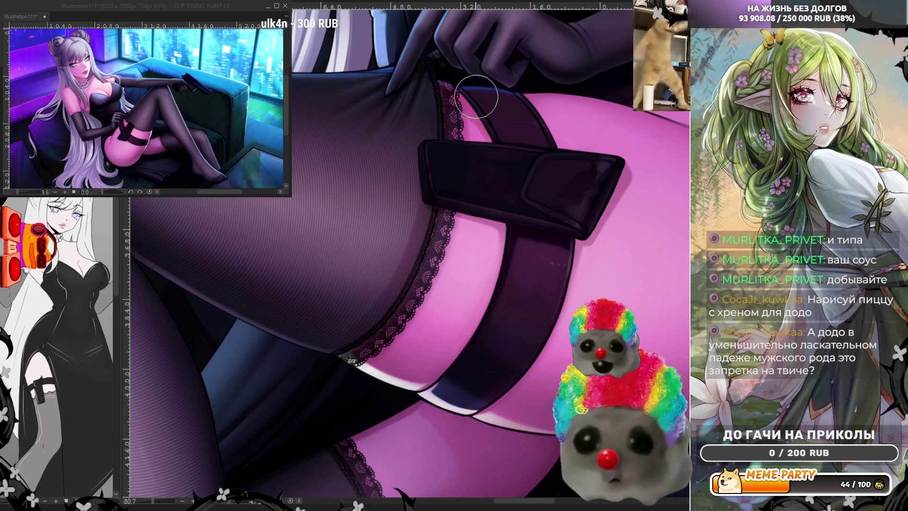
{"action": "key", "text": "h"}
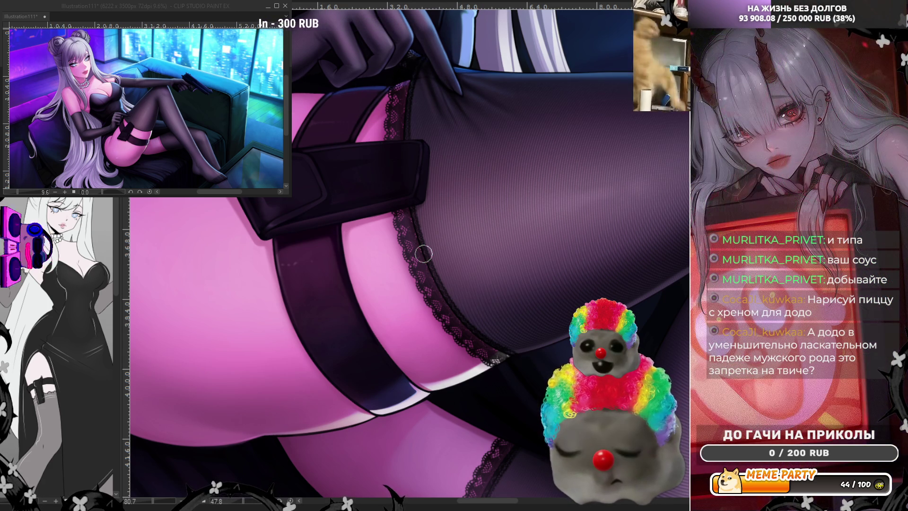
{"action": "scroll", "coordinate": [424, 254], "scroll_direction": "down", "scroll_amount": 3}
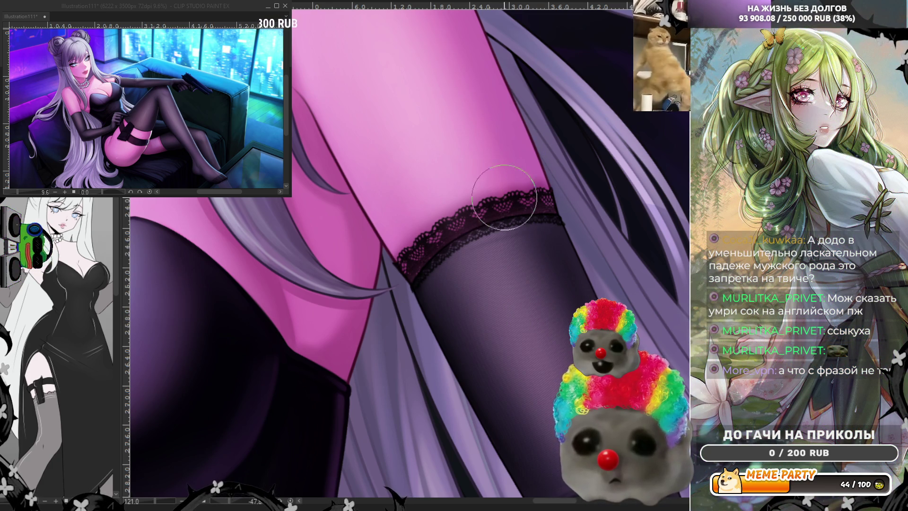
Step: Bring back the darker, more opaque stroke on the other stocking's top lace band
{"action": "key", "text": "ctrl+z"}
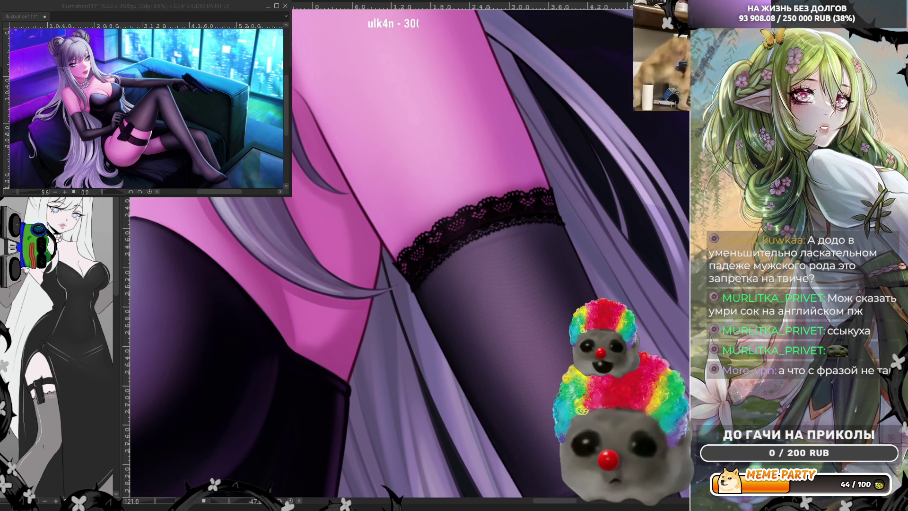
{"action": "scroll", "coordinate": [472, 331], "scroll_direction": "down", "scroll_amount": 1}
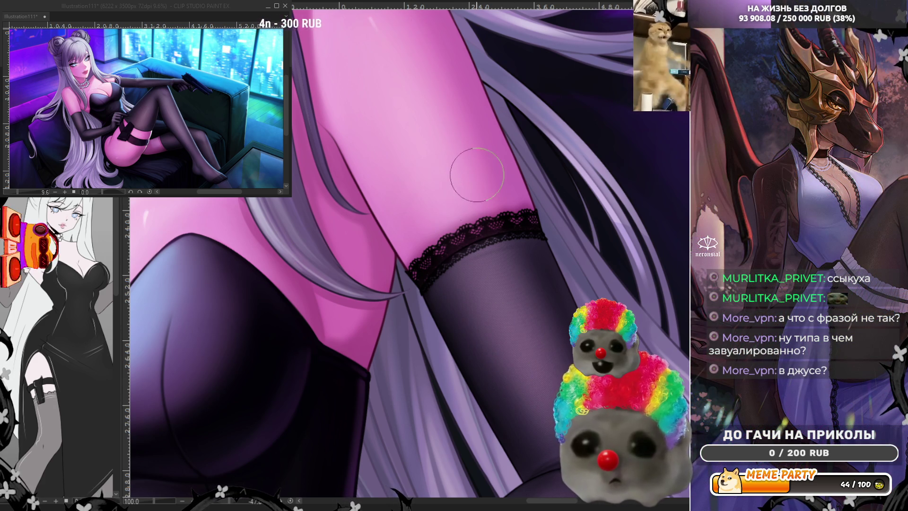
{"action": "scroll", "coordinate": [477, 273], "scroll_direction": "down", "scroll_amount": 9}
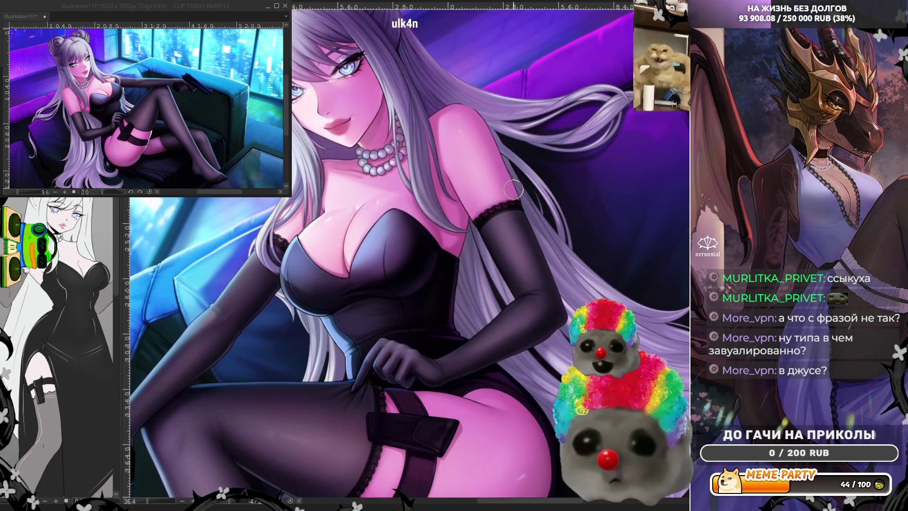
{"action": "scroll", "coordinate": [514, 364], "scroll_direction": "up", "scroll_amount": 2}
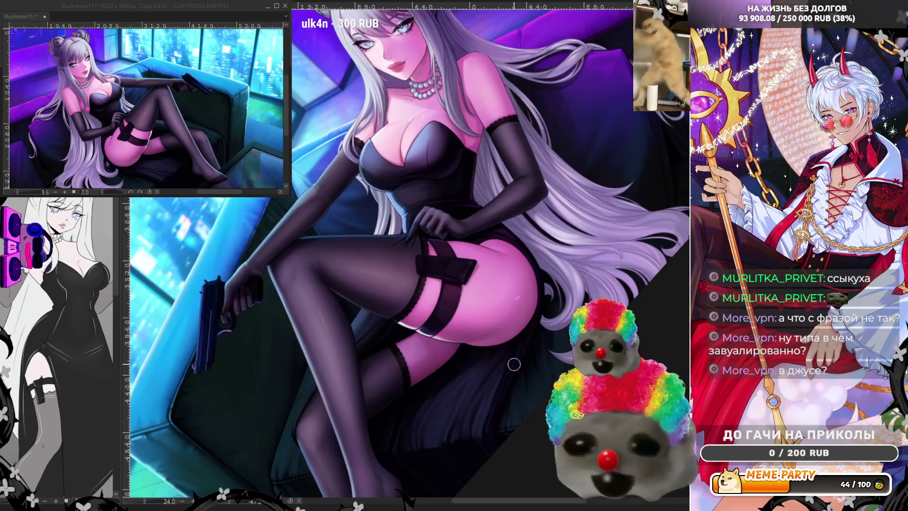
{"action": "scroll", "coordinate": [514, 358], "scroll_direction": "up", "scroll_amount": 2}
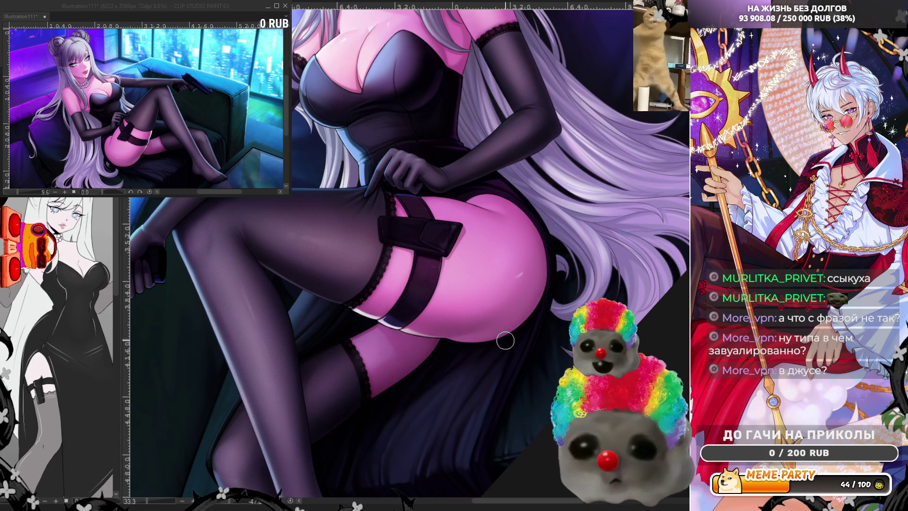
{"action": "scroll", "coordinate": [388, 366], "scroll_direction": "up", "scroll_amount": 3}
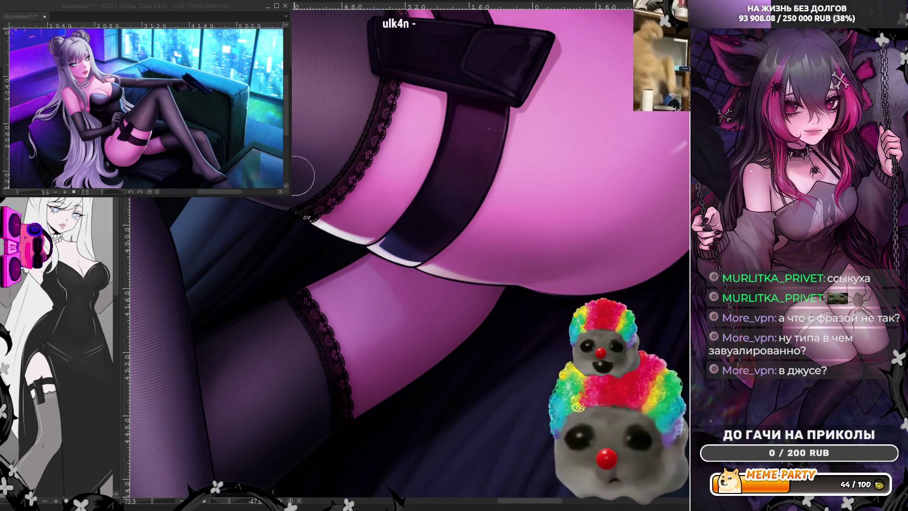
{"action": "scroll", "coordinate": [369, 218], "scroll_direction": "down", "scroll_amount": 4}
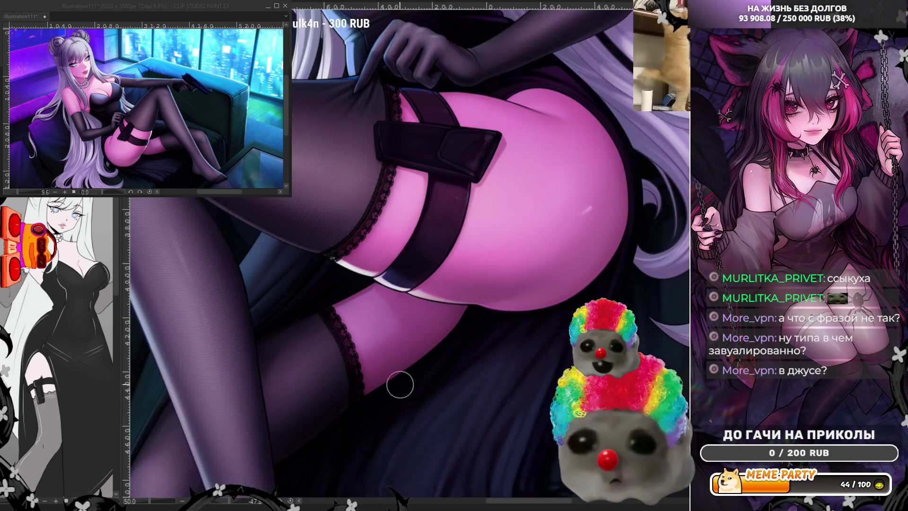
{"action": "scroll", "coordinate": [406, 226], "scroll_direction": "up", "scroll_amount": 4}
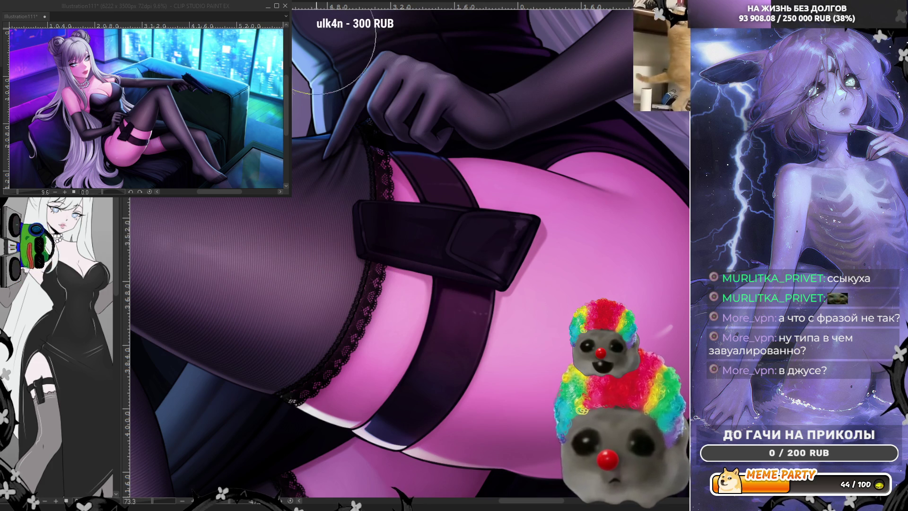
{"action": "scroll", "coordinate": [408, 200], "scroll_direction": "down", "scroll_amount": 2}
{"action": "scroll", "coordinate": [408, 200], "scroll_direction": "down", "scroll_amount": 2}
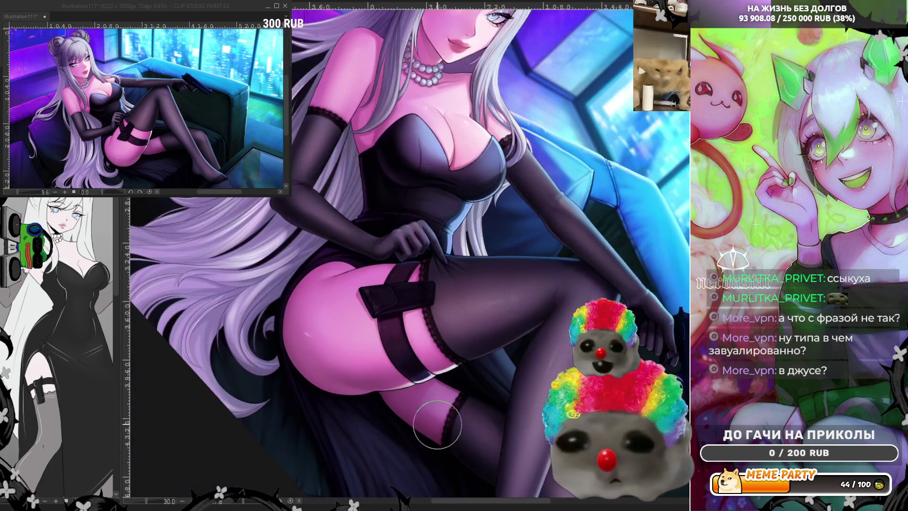
{"action": "scroll", "coordinate": [407, 200], "scroll_direction": "up", "scroll_amount": 5}
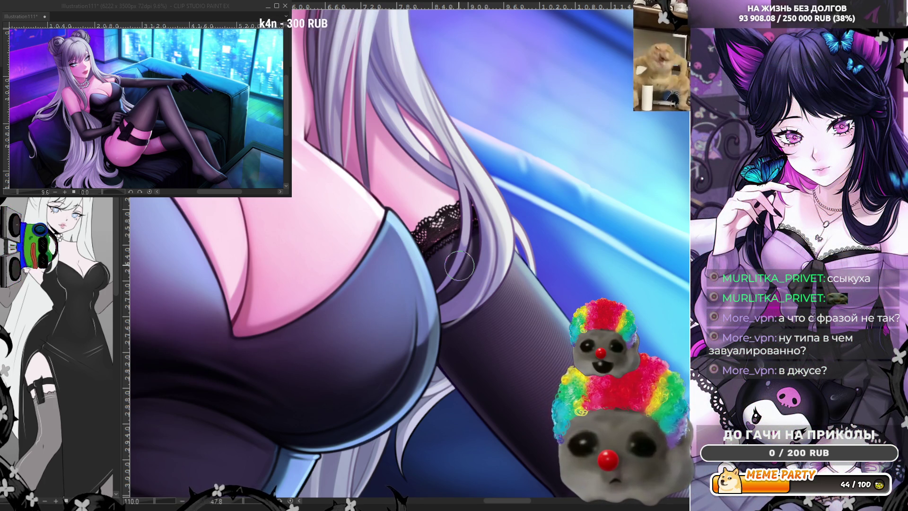
{"action": "scroll", "coordinate": [458, 265], "scroll_direction": "down", "scroll_amount": 8}
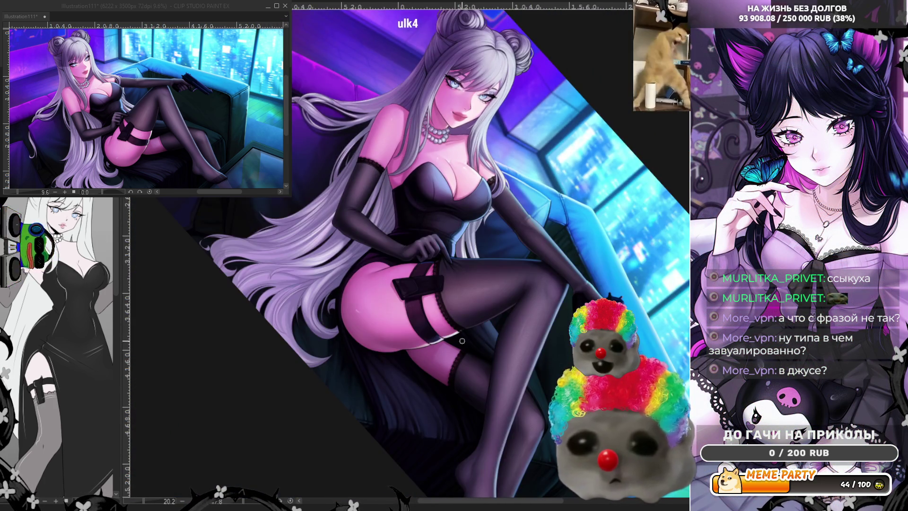
{"action": "scroll", "coordinate": [462, 340], "scroll_direction": "up", "scroll_amount": 3}
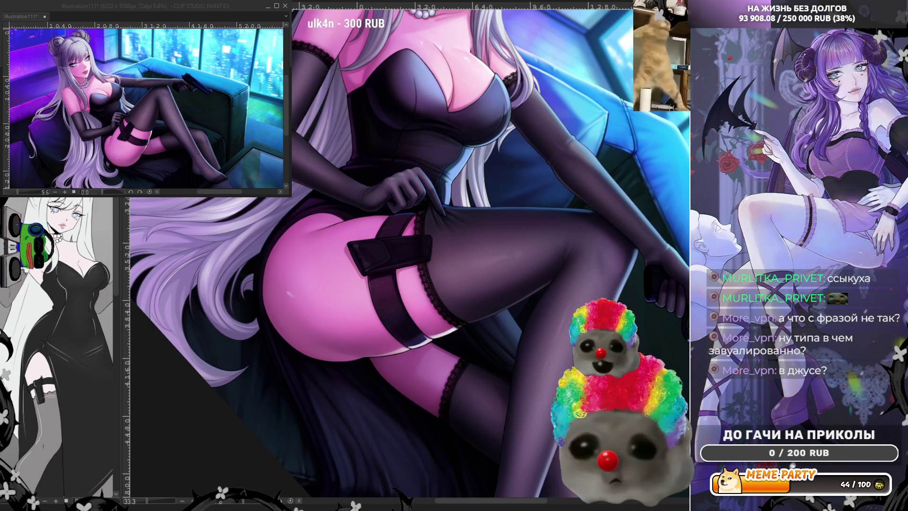
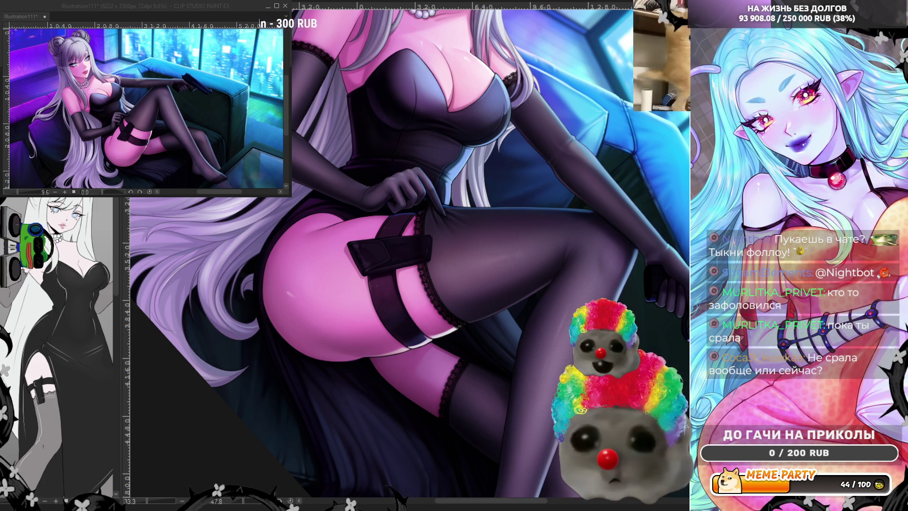
Step: Reset the canvas rotation so the painting view is straight again
{"action": "scroll", "coordinate": [406, 256], "scroll_direction": "down", "scroll_amount": 3}
{"action": "scroll", "coordinate": [530, 246], "scroll_direction": "up", "scroll_amount": 4}
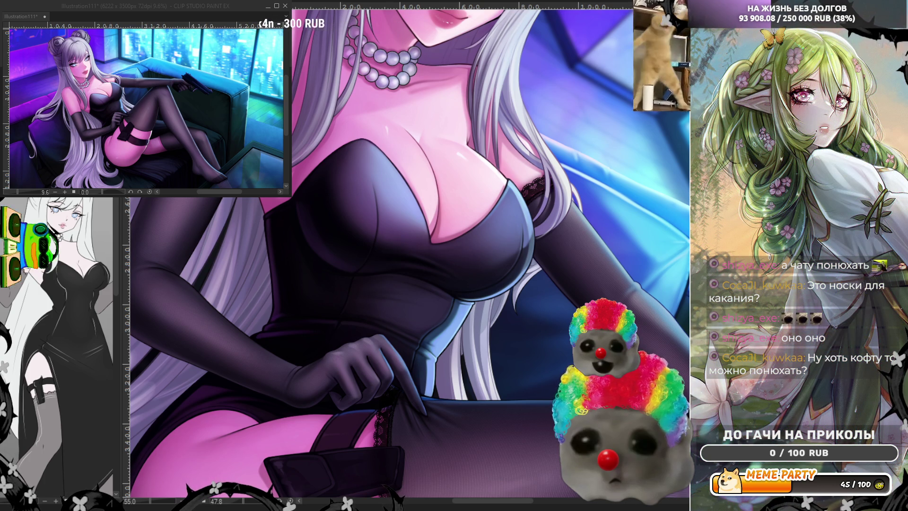
{"action": "scroll", "coordinate": [398, 270], "scroll_direction": "down", "scroll_amount": 2}
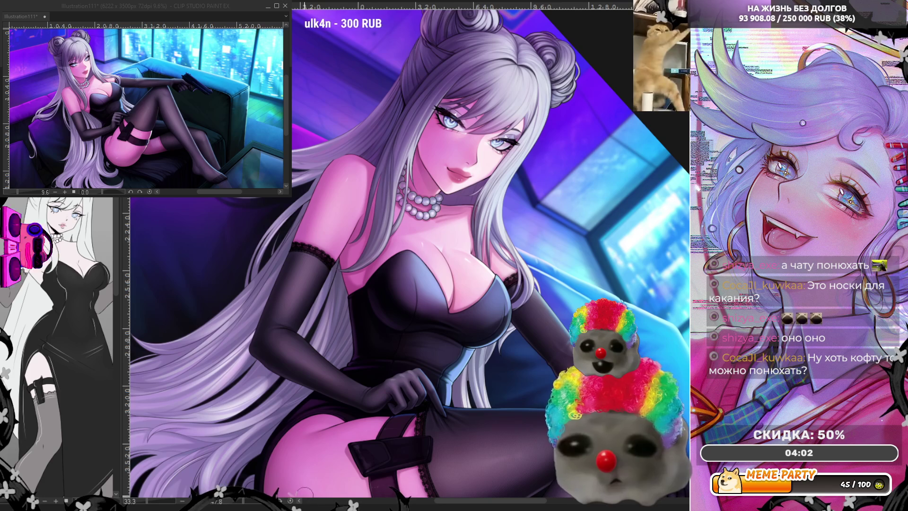
{"action": "left_click", "coordinate": [286, 501]}
{"action": "scroll", "coordinate": [407, 255], "scroll_direction": "down", "scroll_amount": 2}
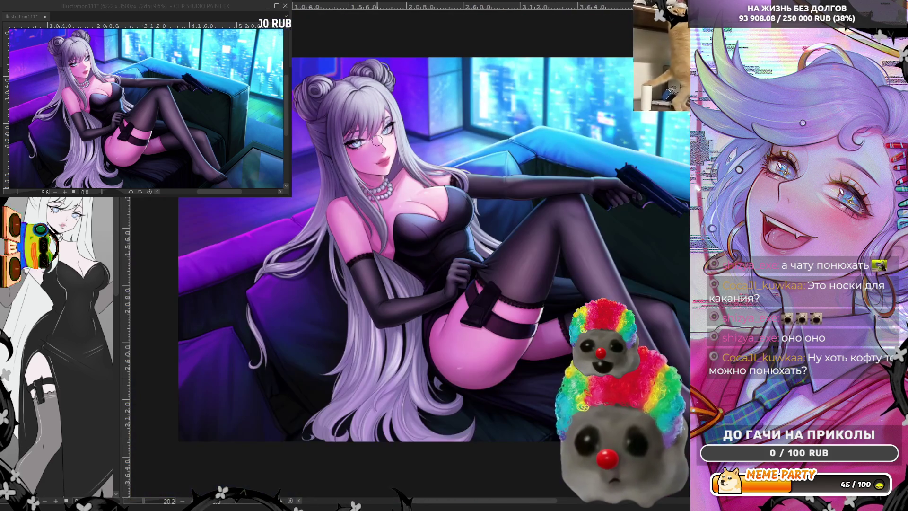
{"action": "scroll", "coordinate": [473, 213], "scroll_direction": "up", "scroll_amount": 2}
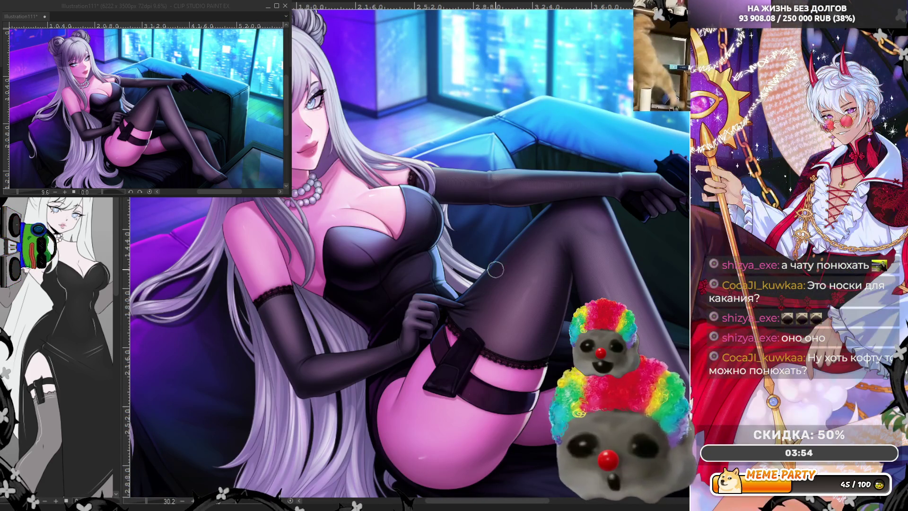
Step: Zoom out to the whole figure, mirror the view horizontally, and zoom onto the legs
{"action": "scroll", "coordinate": [475, 273], "scroll_direction": "down", "scroll_amount": 2}
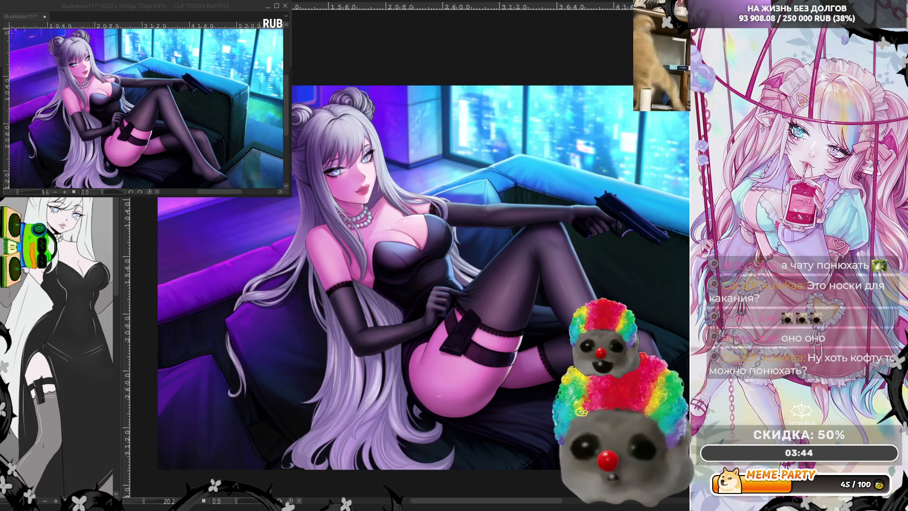
{"action": "scroll", "coordinate": [492, 291], "scroll_direction": "up", "scroll_amount": 2}
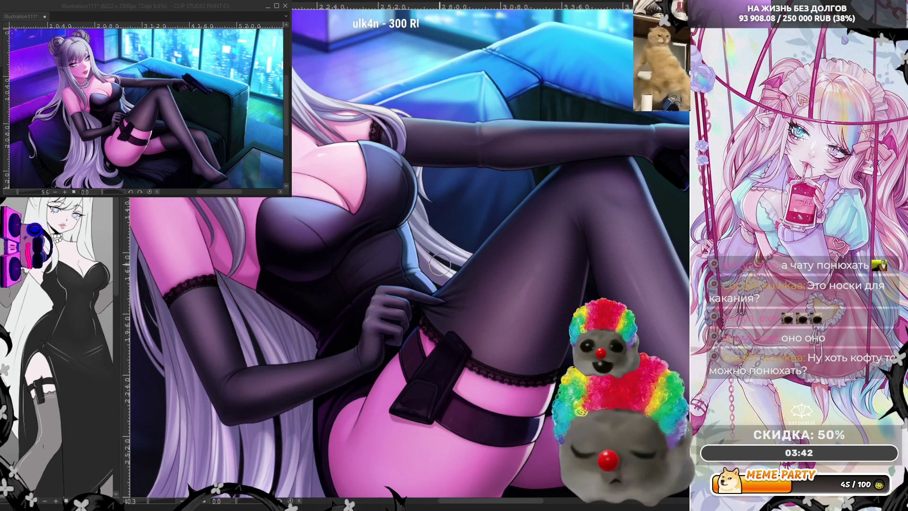
{"action": "key", "text": "h"}
{"action": "scroll", "coordinate": [328, 326], "scroll_direction": "up", "scroll_amount": 1}
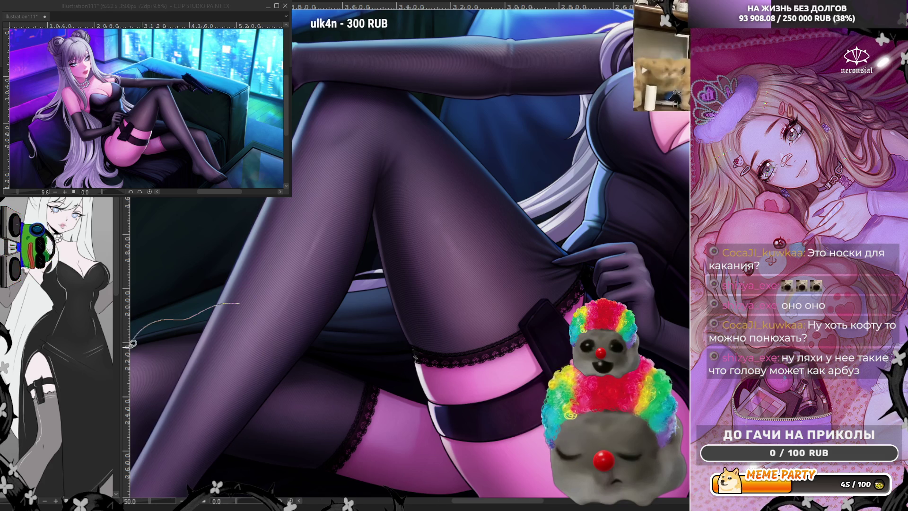
Step: Paint three faint arc strokes across the leg, undoing a stray line along the stocking edge
{"action": "scroll", "coordinate": [135, 339], "scroll_direction": "left", "scroll_amount": 2}
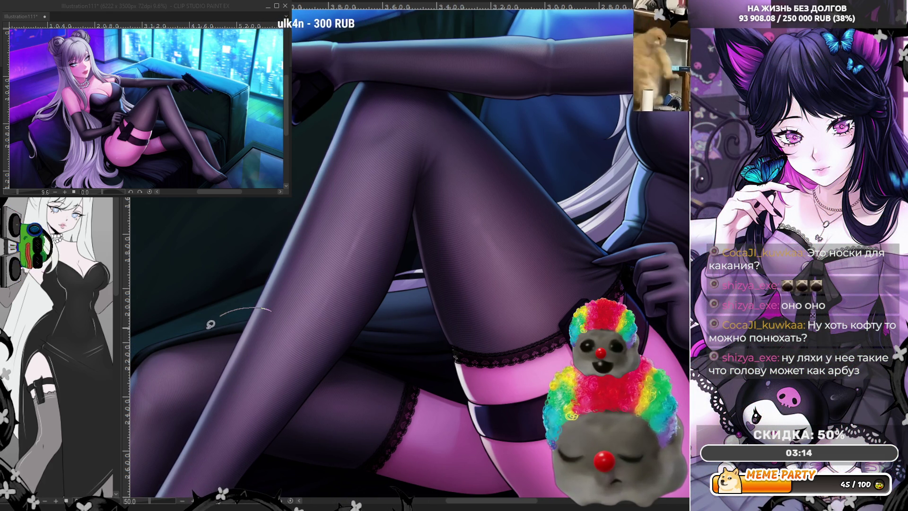
{"action": "left_click_drag", "start_coordinate": [211, 326], "coordinate": [268, 306]}
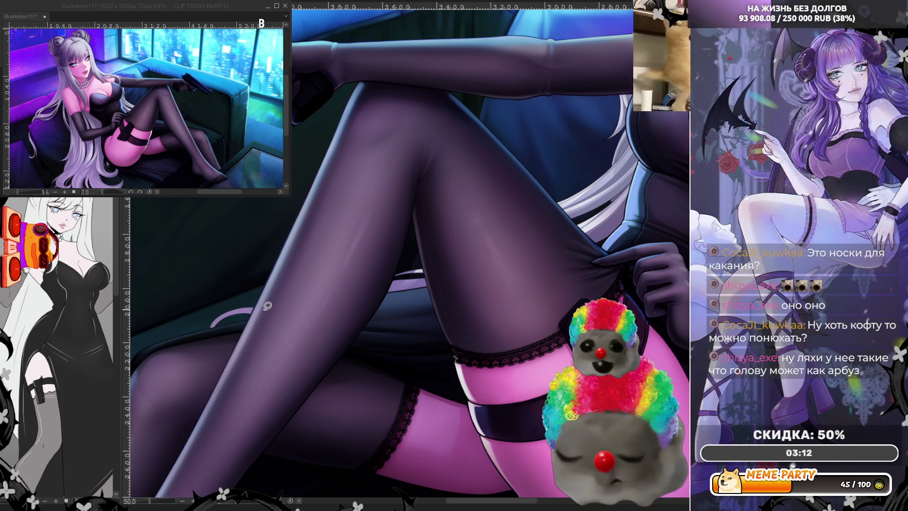
{"action": "mouse_move", "coordinate": [210, 329]}
{"action": "left_mouse_down"}
{"action": "mouse_move", "coordinate": [211, 315]}
{"action": "mouse_move", "coordinate": [234, 304]}
{"action": "mouse_move", "coordinate": [263, 305]}
{"action": "left_mouse_up"}
{"action": "left_click_drag", "start_coordinate": [212, 327], "coordinate": [258, 307]}
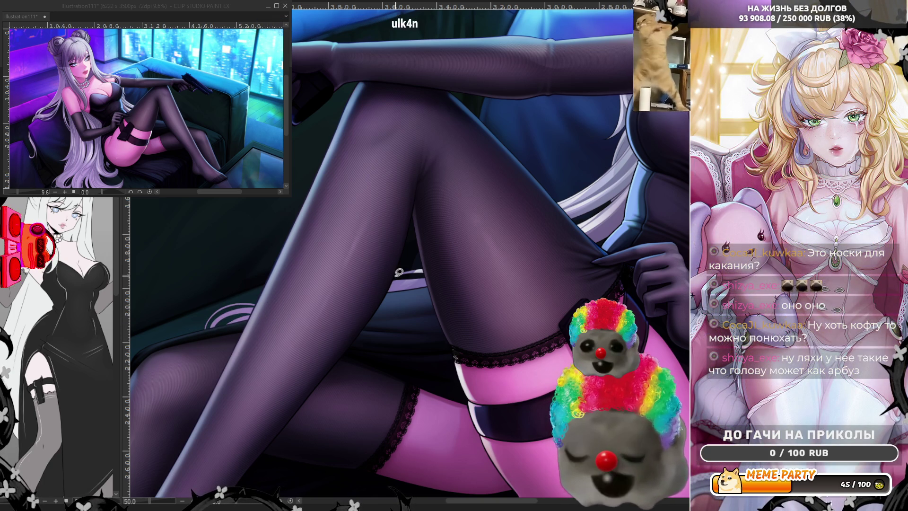
{"action": "left_click_drag", "start_coordinate": [377, 285], "coordinate": [442, 265]}
{"action": "key", "text": "ctrl+z"}
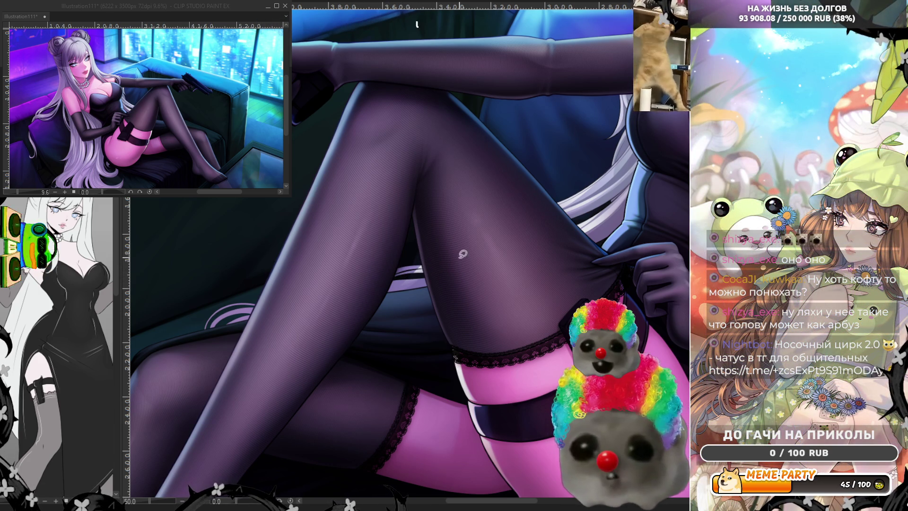
Step: Try pale hair strands over the thigh, then undo them to start over
{"action": "mouse_move", "coordinate": [529, 203]}
{"action": "left_mouse_down"}
{"action": "mouse_move", "coordinate": [612, 160]}
{"action": "mouse_move", "coordinate": [525, 203]}
{"action": "left_mouse_up"}
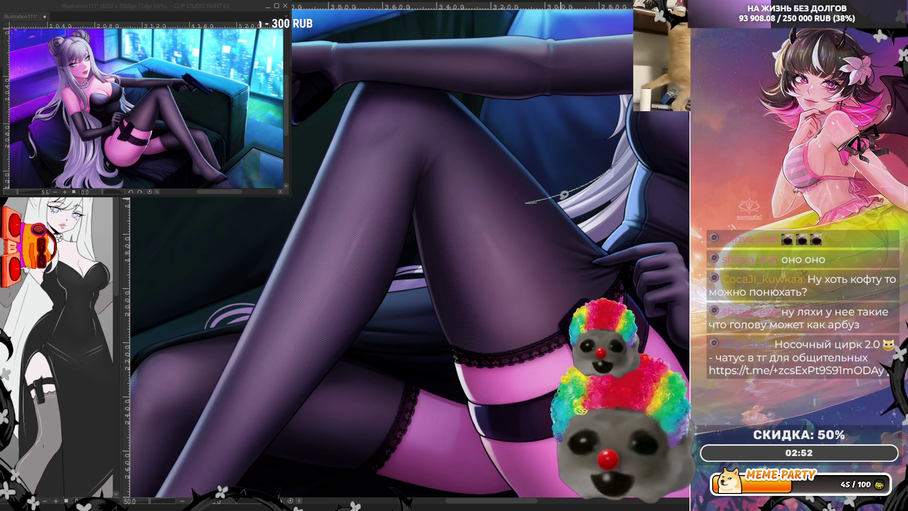
{"action": "left_click_drag", "start_coordinate": [616, 164], "coordinate": [529, 201]}
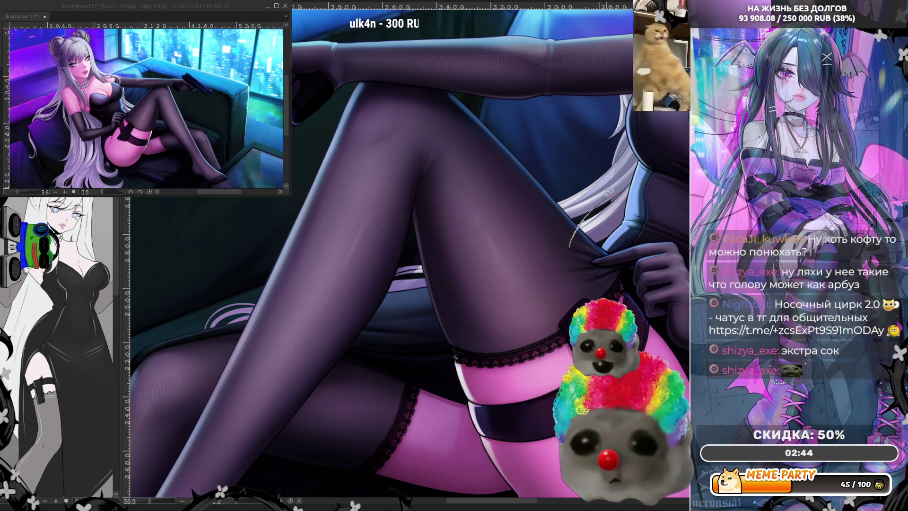
{"action": "key", "text": "ctrl+z"}
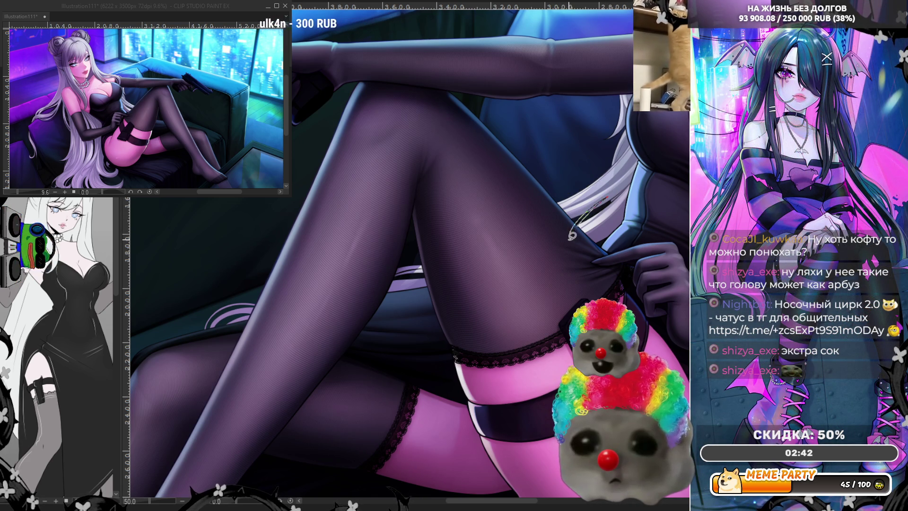
{"action": "key", "text": "ctrl+z"}
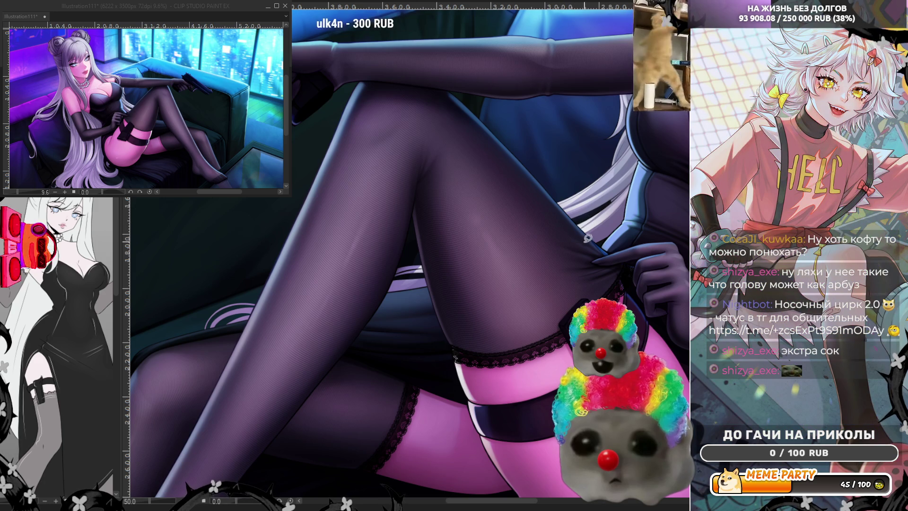
{"action": "mouse_move", "coordinate": [586, 251]}
{"action": "left_mouse_down"}
{"action": "mouse_move", "coordinate": [620, 195]}
{"action": "mouse_move", "coordinate": [603, 250]}
{"action": "left_mouse_up"}
{"action": "key", "text": "ctrl+z"}
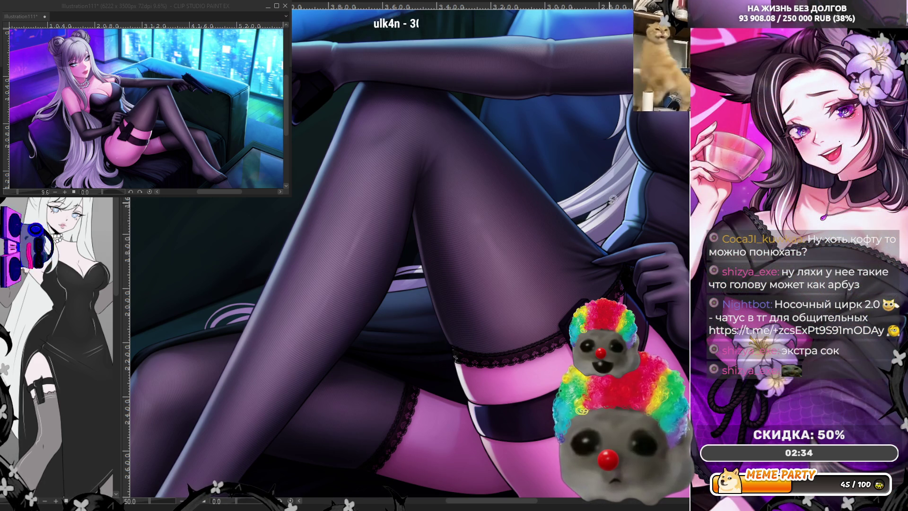
{"action": "key", "text": "ctrl+z"}
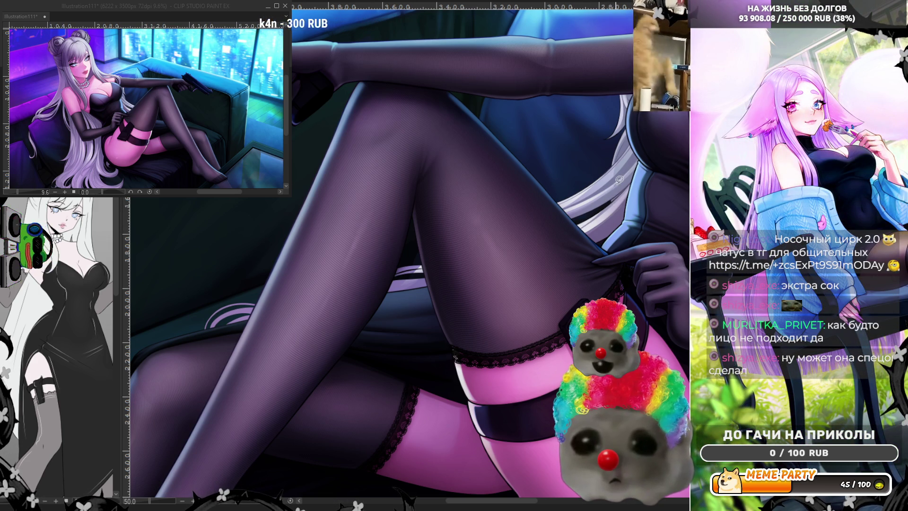
Step: Redraw a thin pale hair strand across the thigh, shifted slightly after one retry
{"action": "left_click_drag", "start_coordinate": [614, 188], "coordinate": [570, 230]}
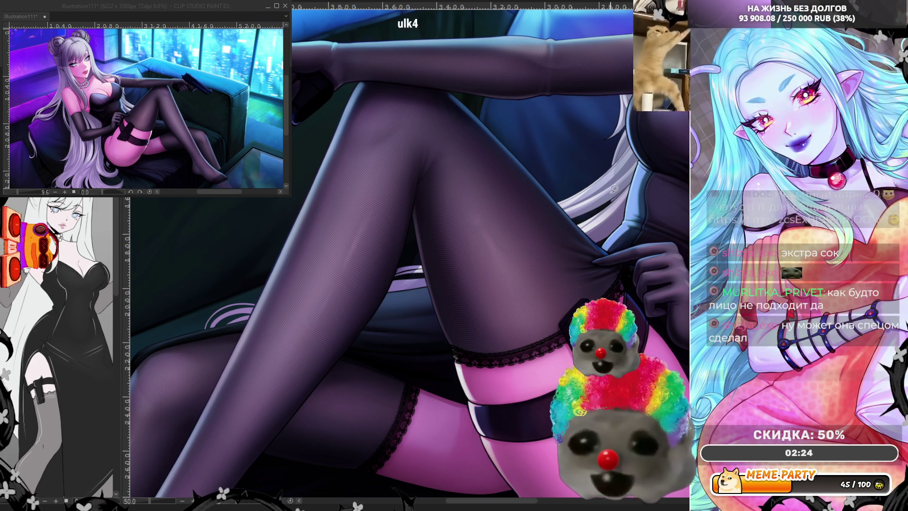
{"action": "key", "text": "ctrl+z"}
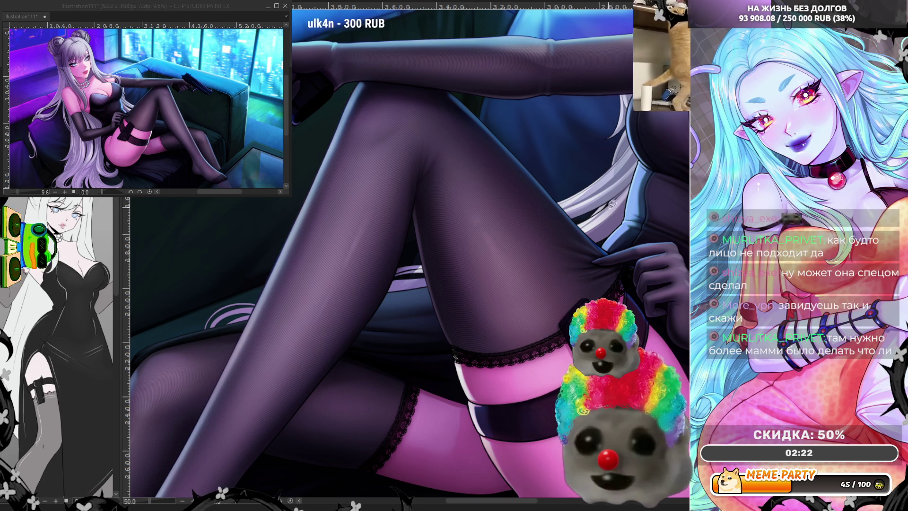
{"action": "left_click_drag", "start_coordinate": [601, 195], "coordinate": [563, 230]}
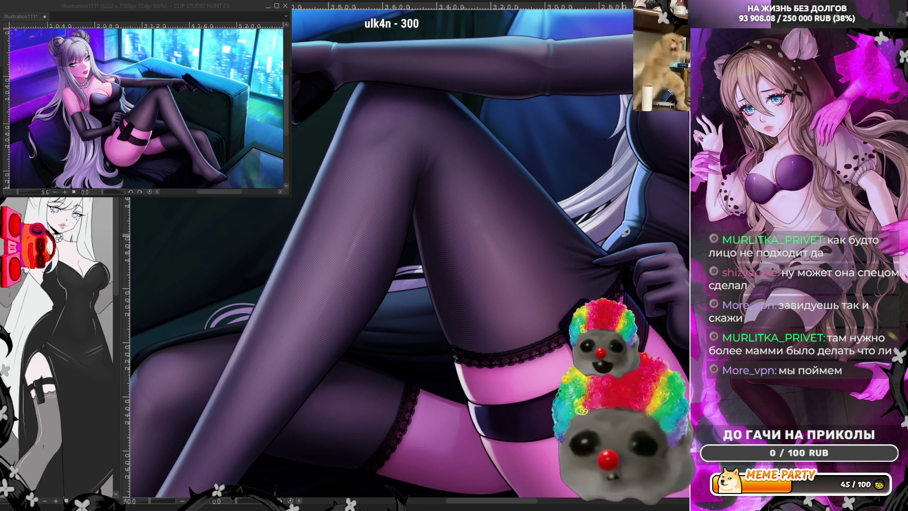
{"action": "scroll", "coordinate": [485, 213], "scroll_direction": "down", "scroll_amount": 5}
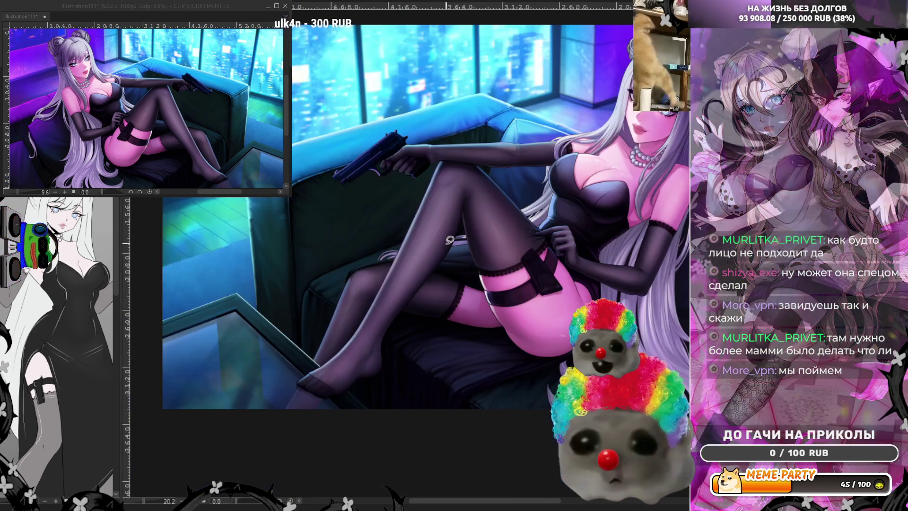
{"action": "scroll", "coordinate": [450, 240], "scroll_direction": "up", "scroll_amount": 2}
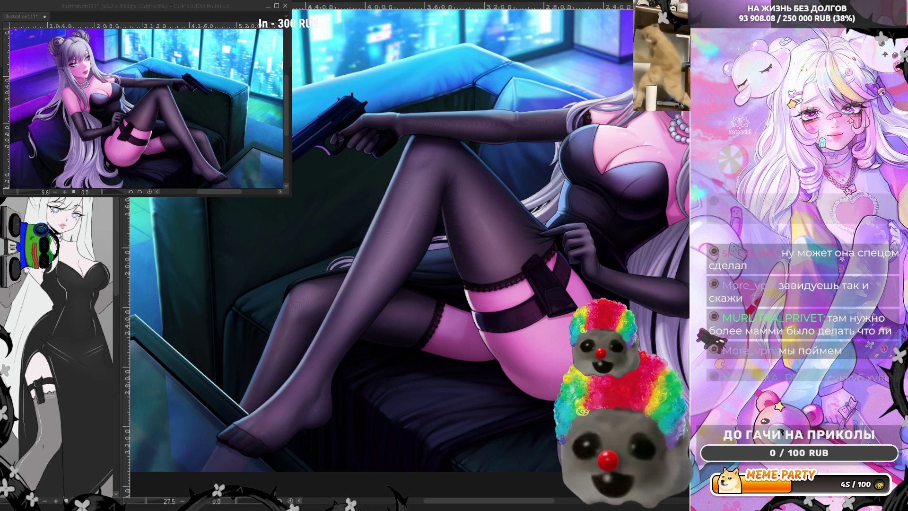
{"action": "scroll", "coordinate": [446, 191], "scroll_direction": "up", "scroll_amount": 4}
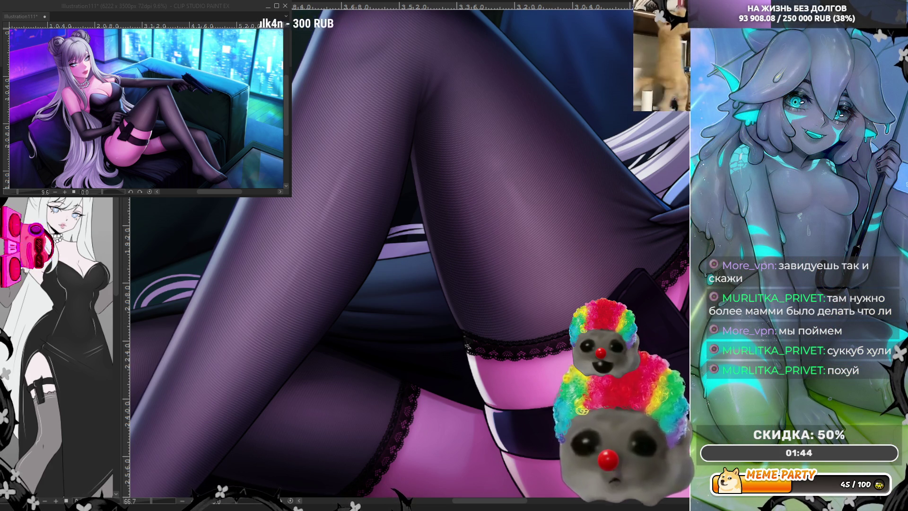
{"action": "scroll", "coordinate": [547, 158], "scroll_direction": "up", "scroll_amount": 1}
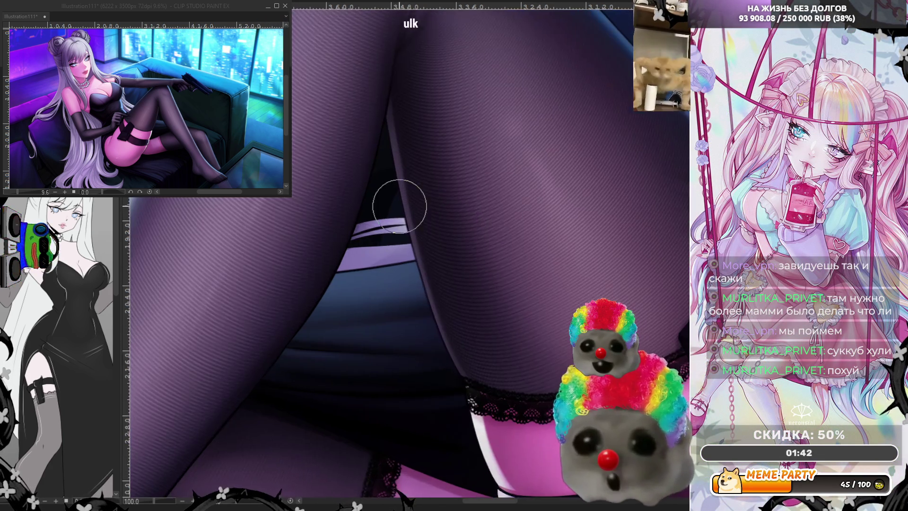
Step: Outline and fill darker areas along the leg edge and the bottom of the band
{"action": "scroll", "coordinate": [406, 202], "scroll_direction": "up", "scroll_amount": 1}
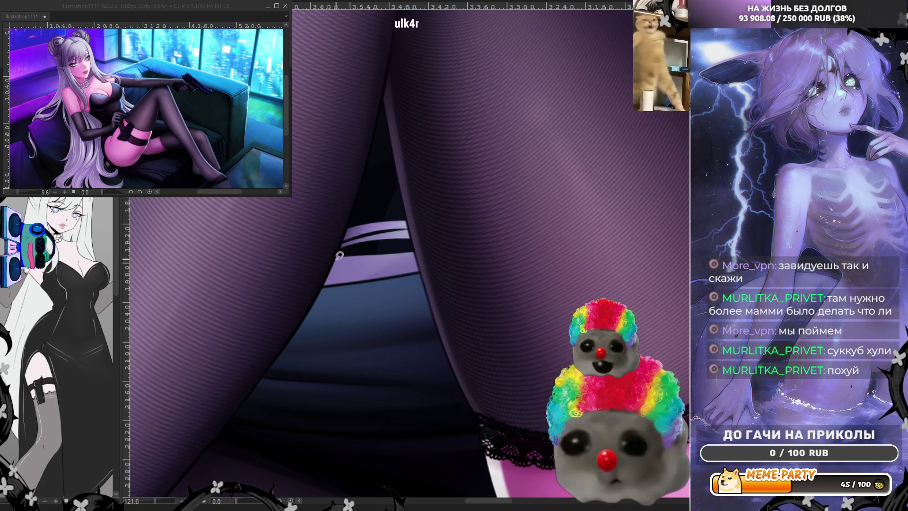
{"action": "left_click_drag", "start_coordinate": [369, 177], "coordinate": [331, 274]}
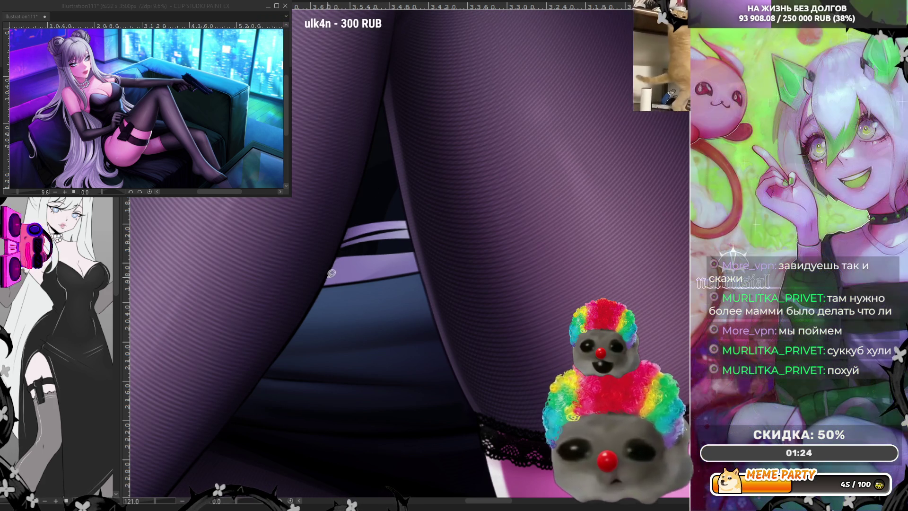
{"action": "left_click_drag", "start_coordinate": [382, 171], "coordinate": [378, 176]}
{"action": "left_click_drag", "start_coordinate": [323, 286], "coordinate": [420, 267]}
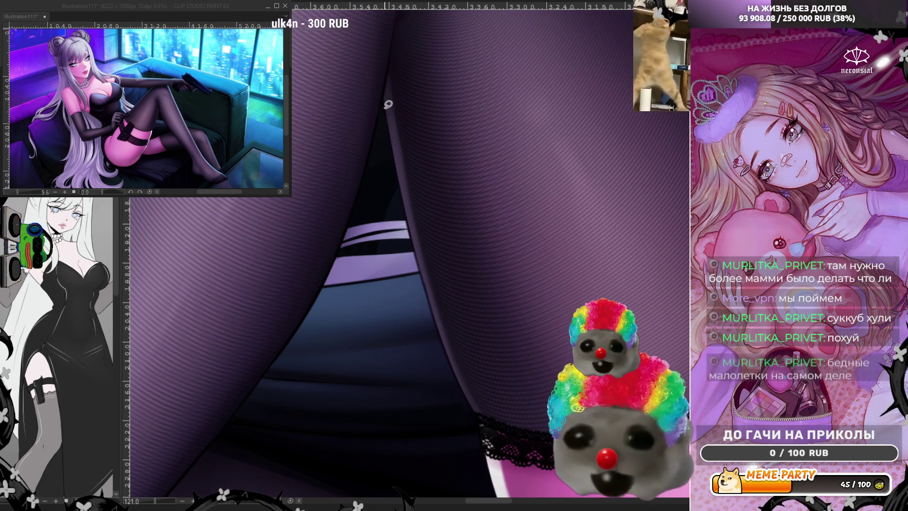
{"action": "left_click_drag", "start_coordinate": [382, 114], "coordinate": [388, 110]}
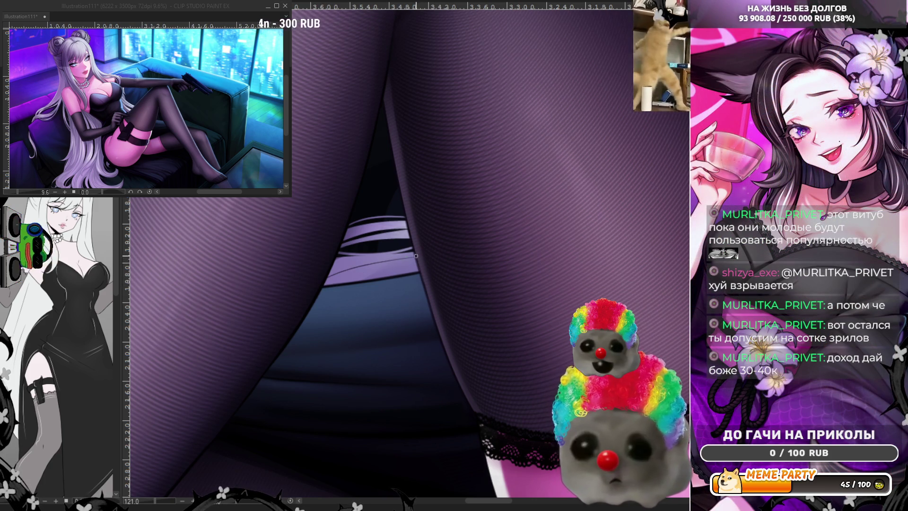
Step: Rotate the view around the legs and test light lavender strands on the couch, undoing them
{"action": "left_click_drag", "start_coordinate": [386, 229], "coordinate": [196, 301]}
{"action": "scroll", "coordinate": [196, 301], "scroll_direction": "up", "scroll_amount": 2}
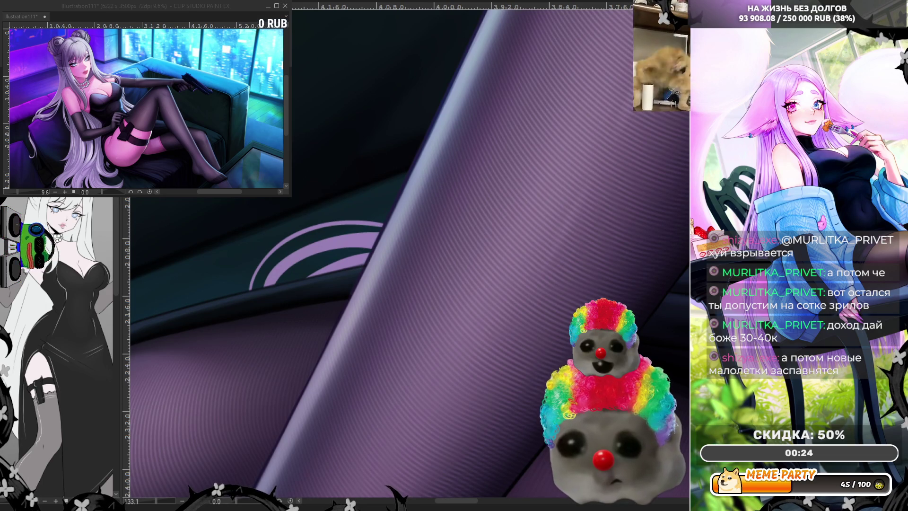
{"action": "left_click_drag", "start_coordinate": [276, 252], "coordinate": [392, 238]}
{"action": "left_click_drag", "start_coordinate": [225, 299], "coordinate": [337, 230]}
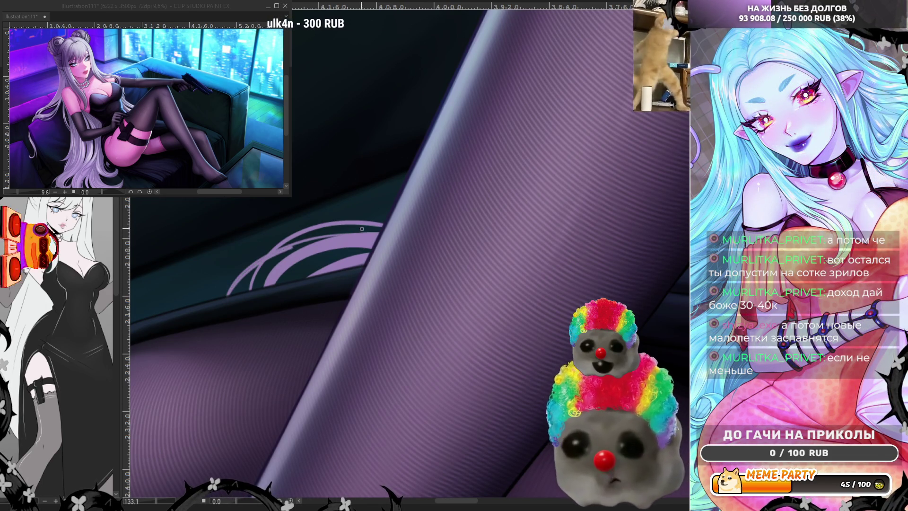
{"action": "key", "text": "ctrl+z"}
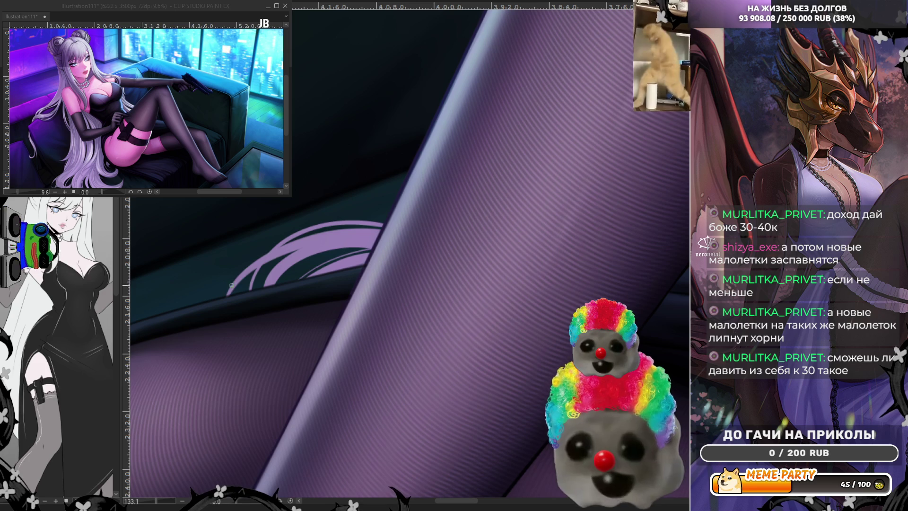
Step: Paint a lavender hair strand across the couch, redrawing its curve before removing it
{"action": "left_click_drag", "start_coordinate": [249, 267], "coordinate": [157, 290]}
{"action": "key", "text": "ctrl+z"}
{"action": "left_click_drag", "start_coordinate": [228, 297], "coordinate": [165, 287]}
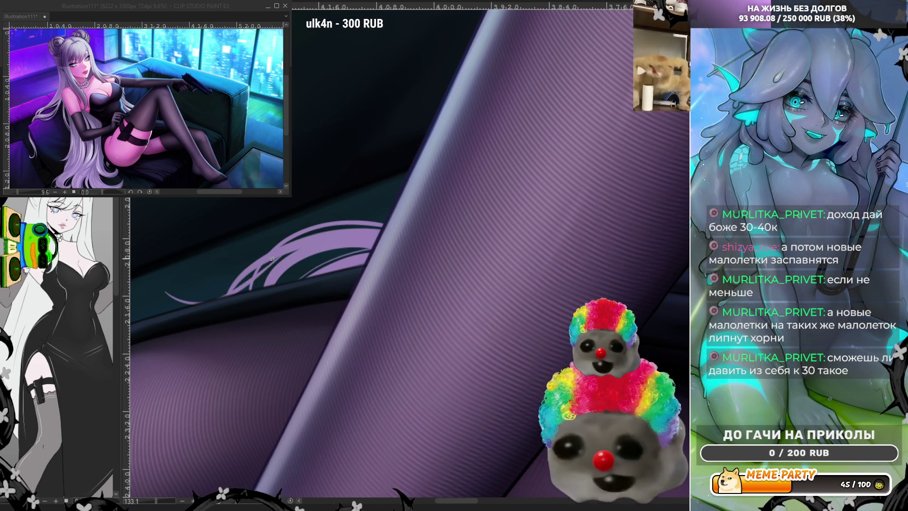
{"action": "key", "text": "ctrl+z"}
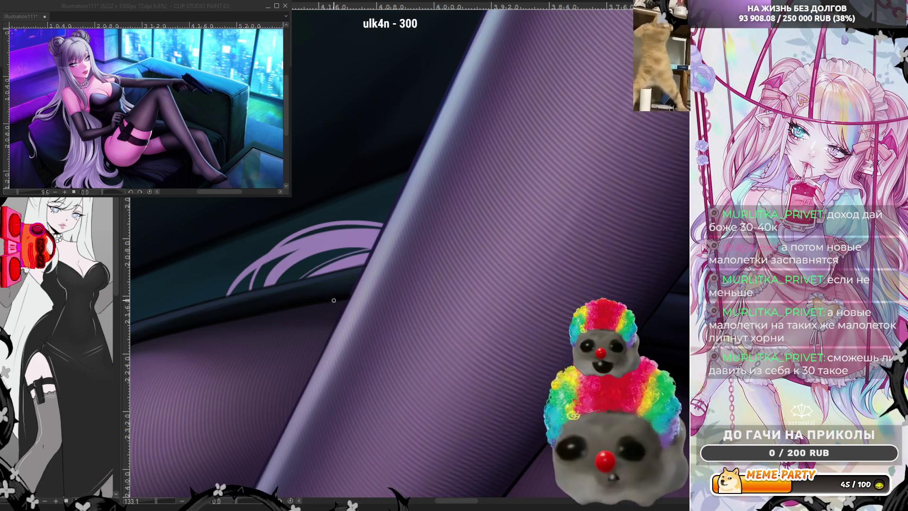
{"action": "scroll", "coordinate": [415, 239], "scroll_direction": "down", "scroll_amount": 5}
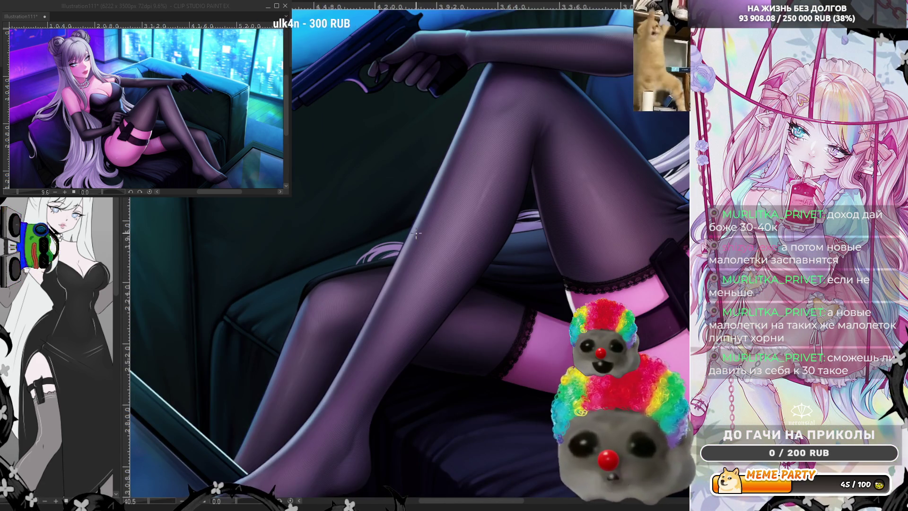
{"action": "scroll", "coordinate": [416, 233], "scroll_direction": "up", "scroll_amount": 1}
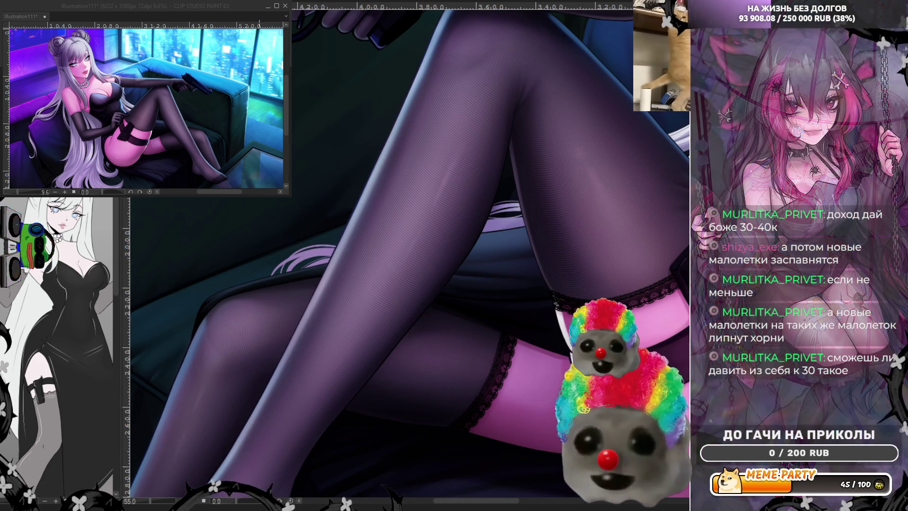
{"action": "scroll", "coordinate": [574, 148], "scroll_direction": "down", "scroll_amount": 3}
{"action": "scroll", "coordinate": [574, 148], "scroll_direction": "up", "scroll_amount": 2}
{"action": "scroll", "coordinate": [573, 148], "scroll_direction": "up", "scroll_amount": 4}
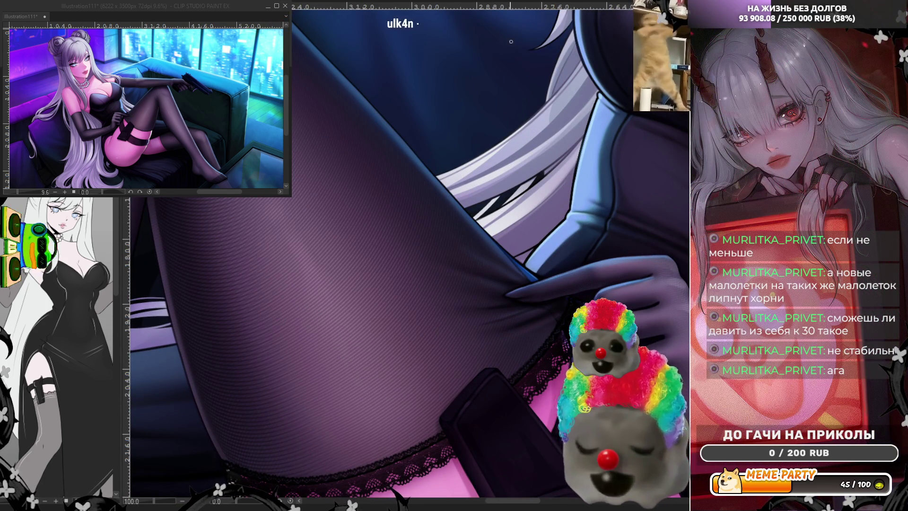
{"action": "left_click_drag", "start_coordinate": [525, 121], "coordinate": [426, 167]}
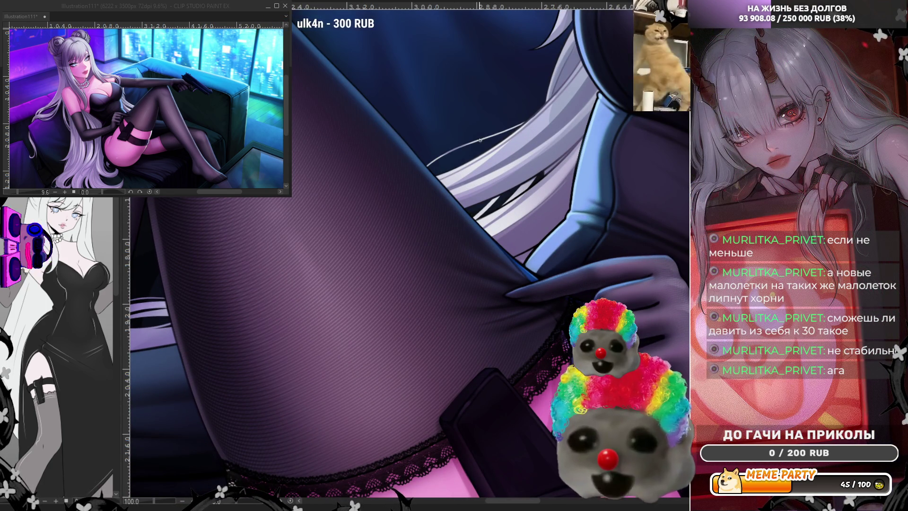
{"action": "key", "text": "ctrl+z"}
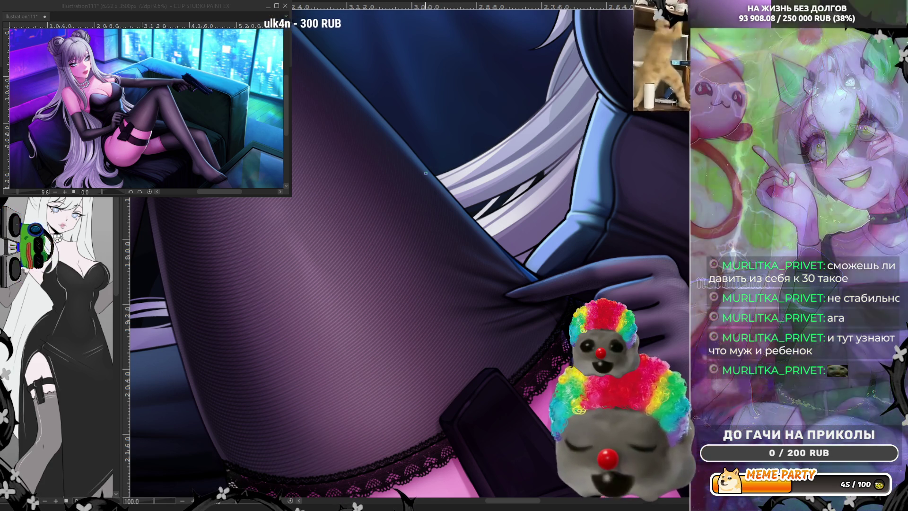
{"action": "scroll", "coordinate": [556, 227], "scroll_direction": "down", "scroll_amount": 3}
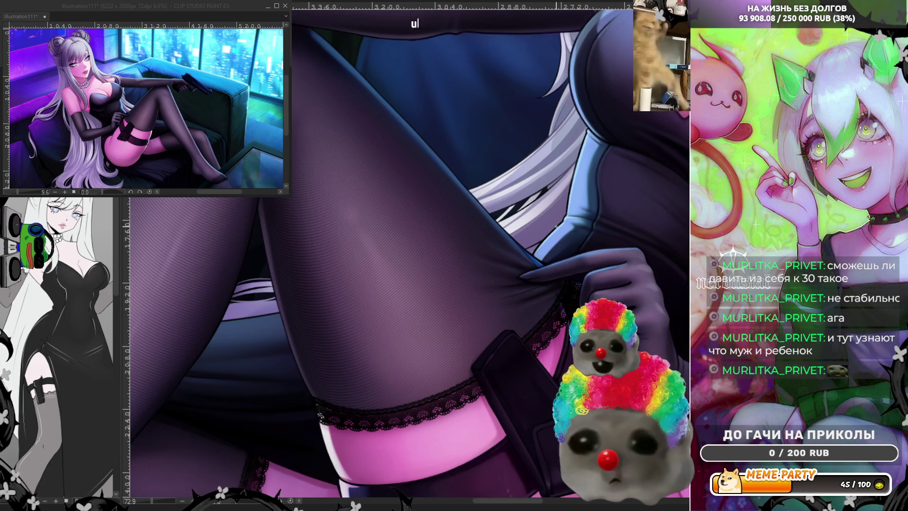
{"action": "scroll", "coordinate": [538, 188], "scroll_direction": "up", "scroll_amount": 3}
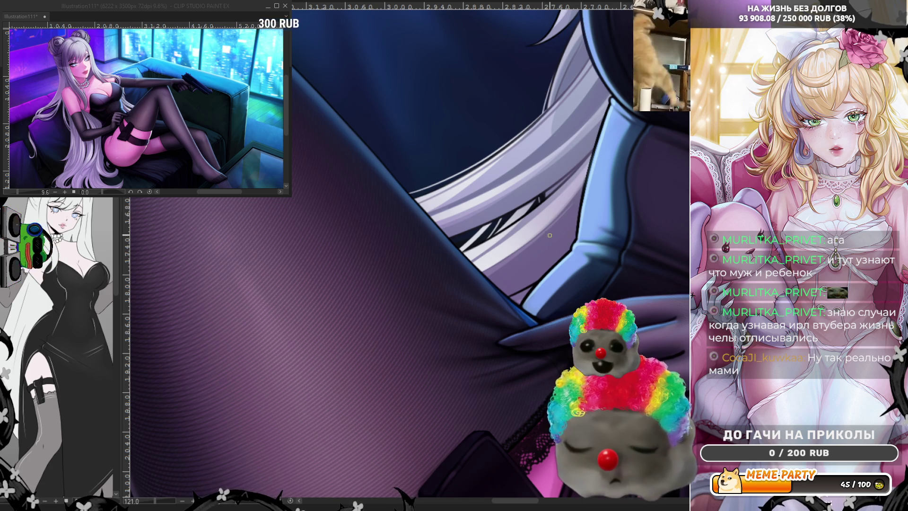
{"action": "scroll", "coordinate": [515, 144], "scroll_direction": "down", "scroll_amount": 2}
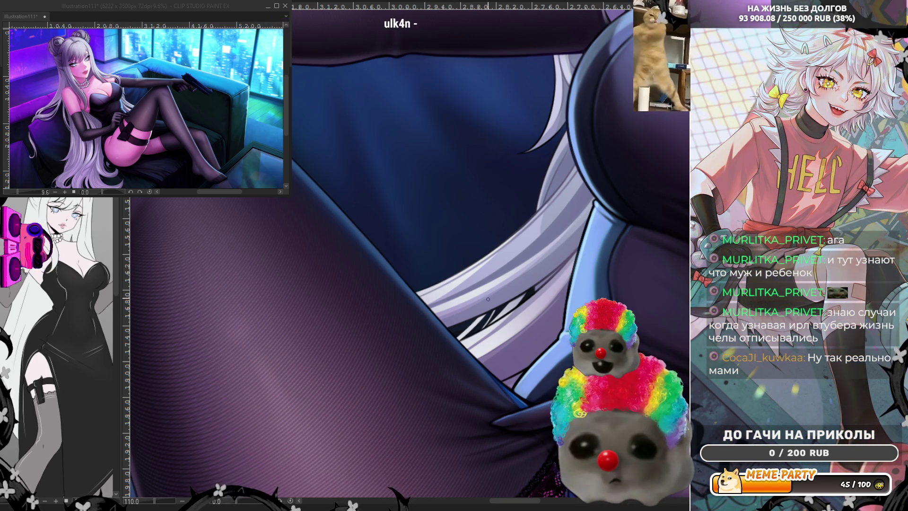
{"action": "scroll", "coordinate": [527, 177], "scroll_direction": "down", "scroll_amount": 2}
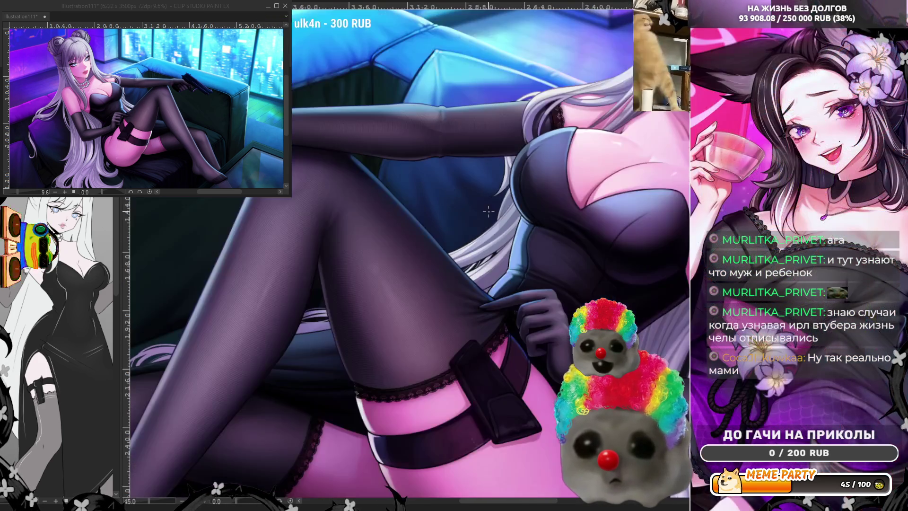
Step: Reshape and lengthen the white hair strand over the dress beside her chest, undoing the extra stroke
{"action": "scroll", "coordinate": [527, 177], "scroll_direction": "up", "scroll_amount": 3}
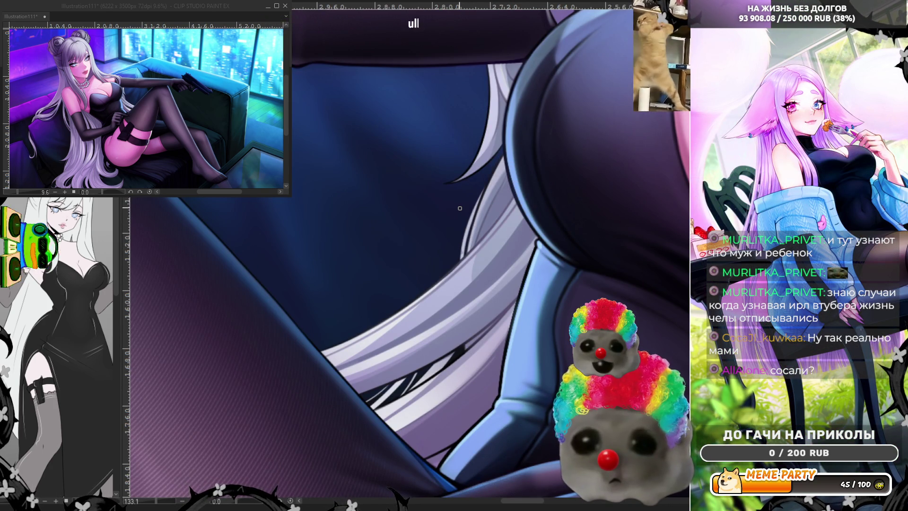
{"action": "scroll", "coordinate": [459, 208], "scroll_direction": "down", "scroll_amount": 10}
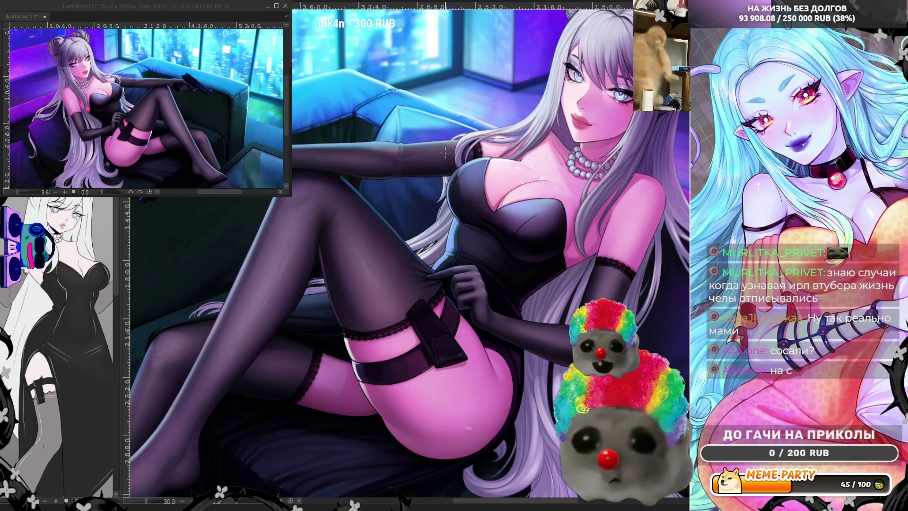
{"action": "scroll", "coordinate": [459, 124], "scroll_direction": "up", "scroll_amount": 5}
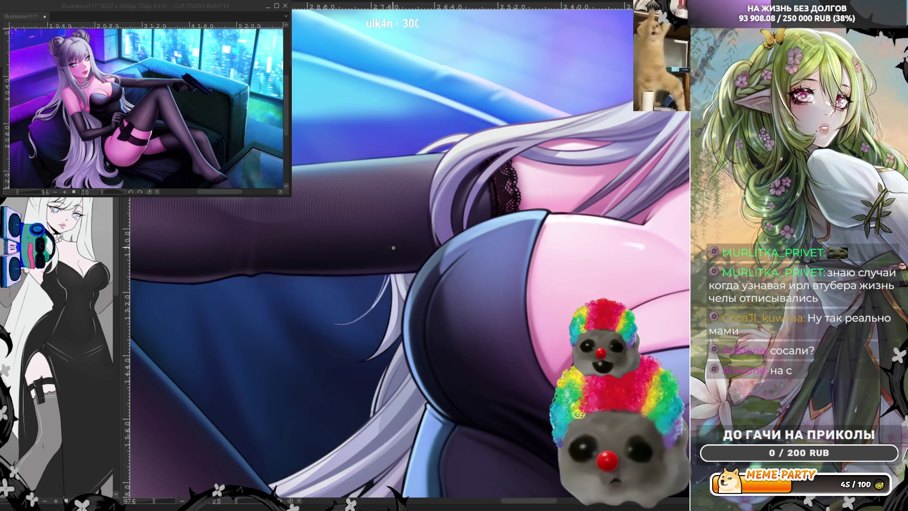
{"action": "left_click_drag", "start_coordinate": [387, 275], "coordinate": [336, 323]}
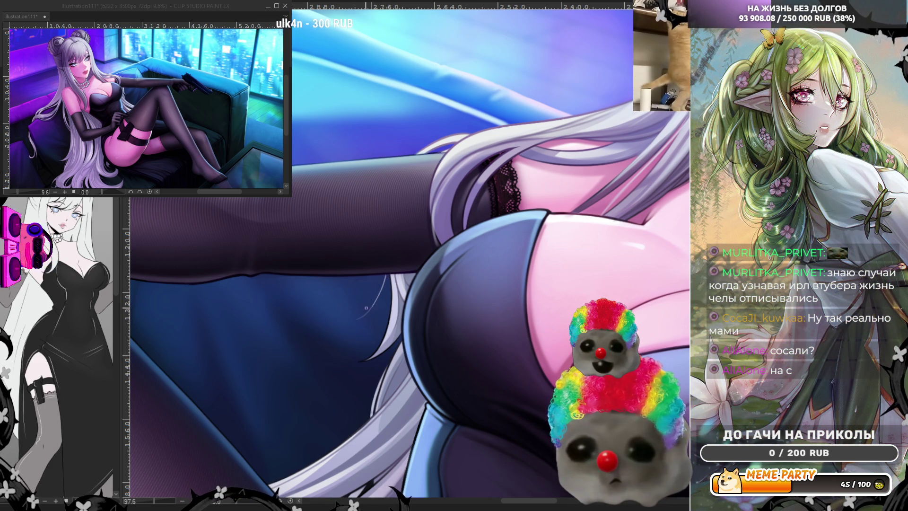
{"action": "left_click_drag", "start_coordinate": [385, 275], "coordinate": [367, 304]}
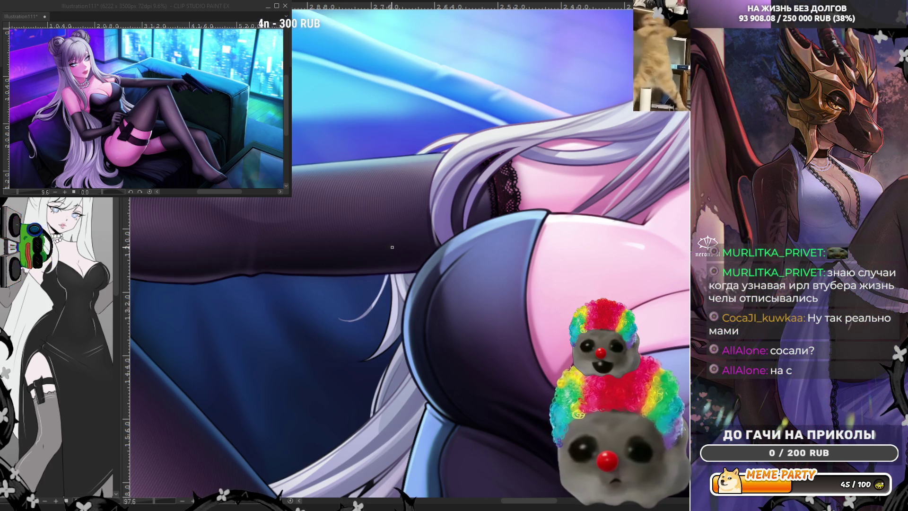
{"action": "left_click_drag", "start_coordinate": [378, 299], "coordinate": [352, 321]}
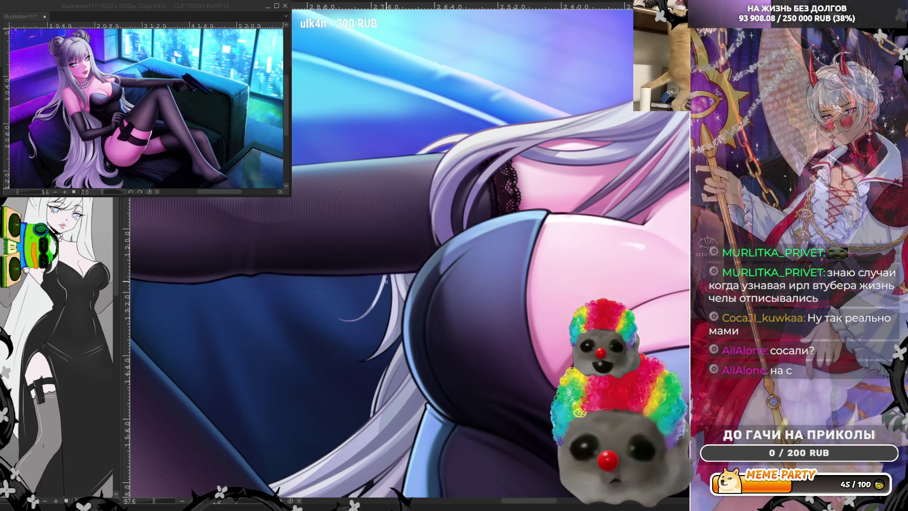
{"action": "left_click_drag", "start_coordinate": [385, 279], "coordinate": [353, 326]}
{"action": "left_click_drag", "start_coordinate": [385, 279], "coordinate": [366, 337]}
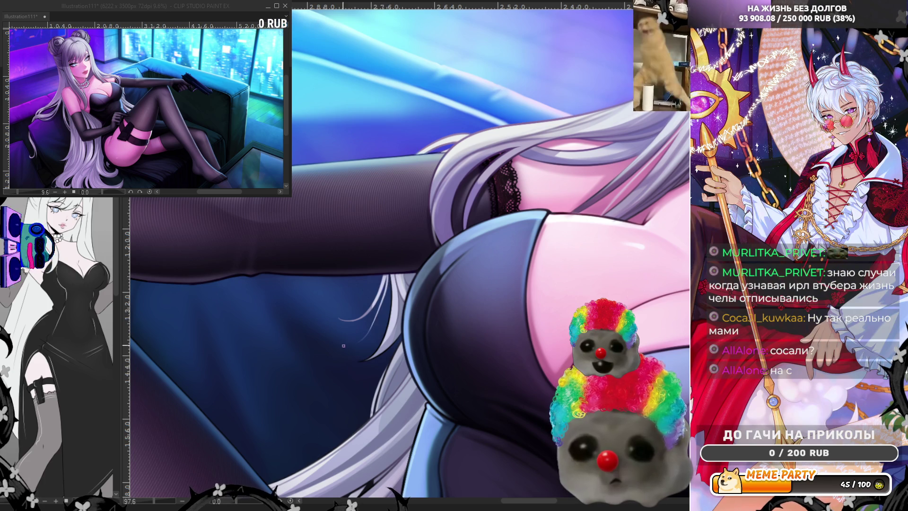
{"action": "key", "text": "ctrl+z"}
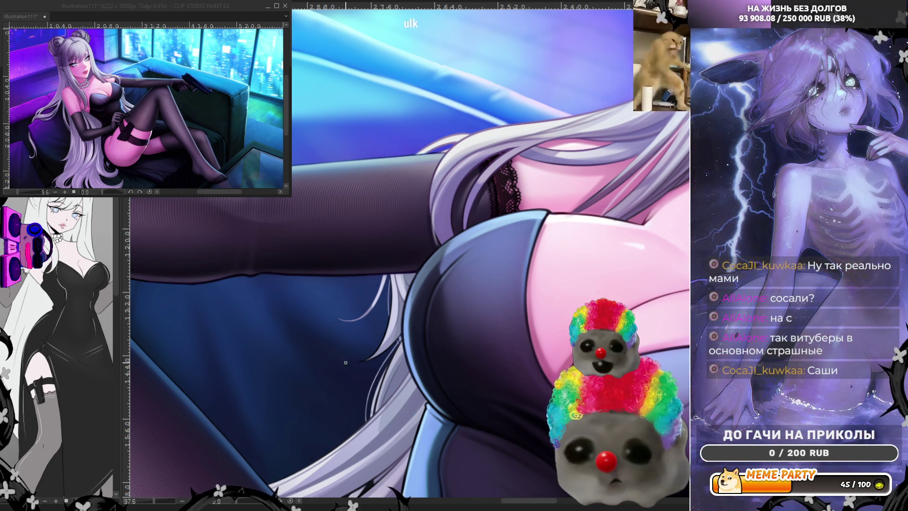
{"action": "scroll", "coordinate": [386, 218], "scroll_direction": "down", "scroll_amount": 5}
{"action": "scroll", "coordinate": [386, 217], "scroll_direction": "down", "scroll_amount": 1}
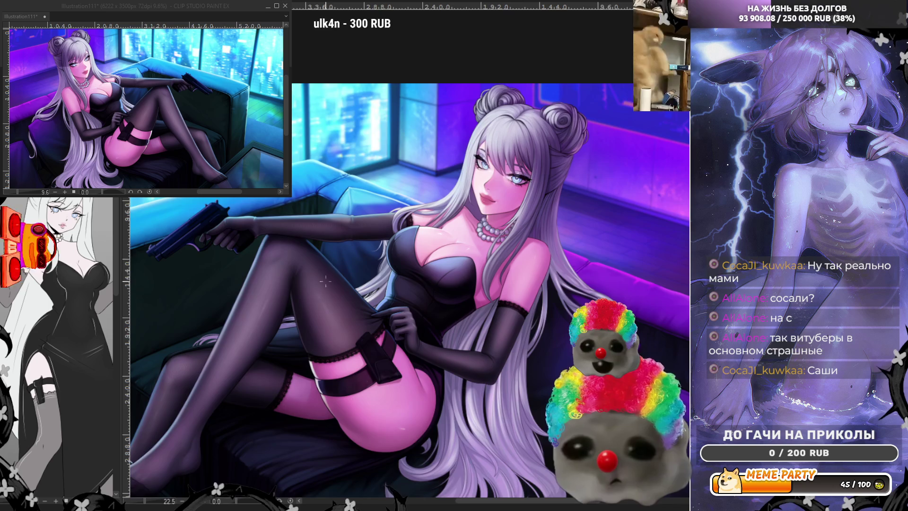
Step: Paint two fine light strands into the lavender hair ends trailing below her hip
{"action": "scroll", "coordinate": [269, 330], "scroll_direction": "up", "scroll_amount": 1}
{"action": "scroll", "coordinate": [444, 355], "scroll_direction": "up", "scroll_amount": 3}
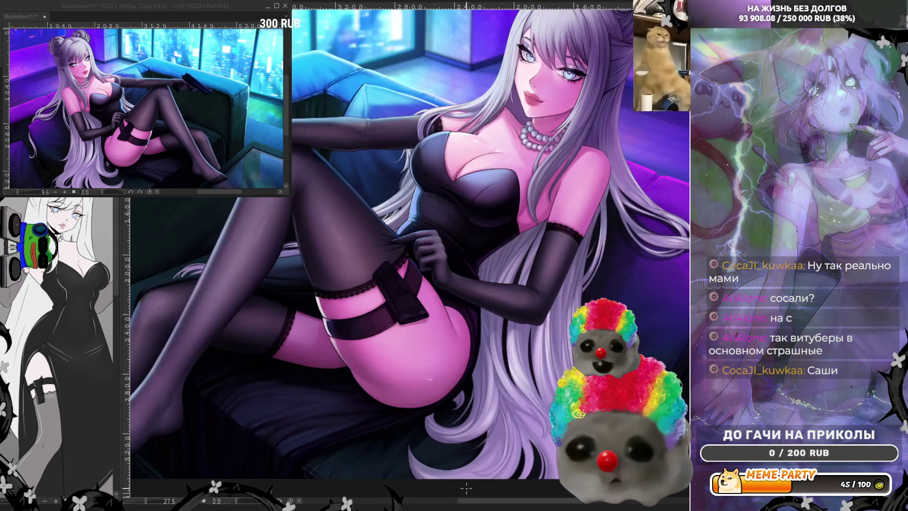
{"action": "scroll", "coordinate": [444, 355], "scroll_direction": "up", "scroll_amount": 2}
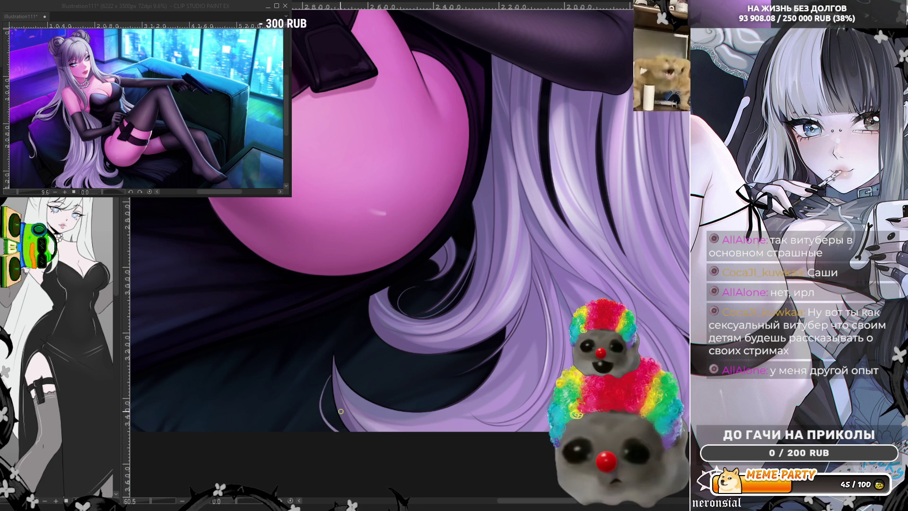
{"action": "mouse_move", "coordinate": [378, 387]}
{"action": "left_mouse_down"}
{"action": "mouse_move", "coordinate": [348, 385]}
{"action": "mouse_move", "coordinate": [321, 399]}
{"action": "mouse_move", "coordinate": [336, 428]}
{"action": "left_mouse_up"}
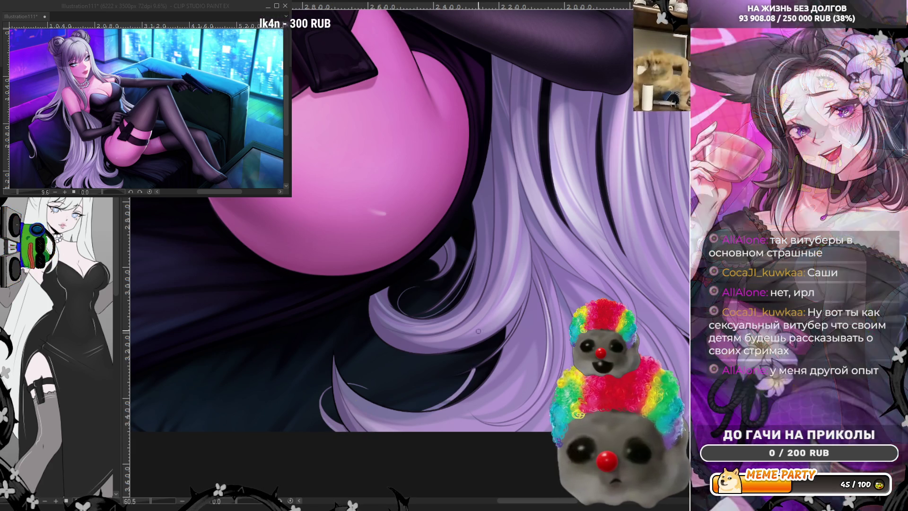
{"action": "left_click_drag", "start_coordinate": [485, 356], "coordinate": [427, 402]}
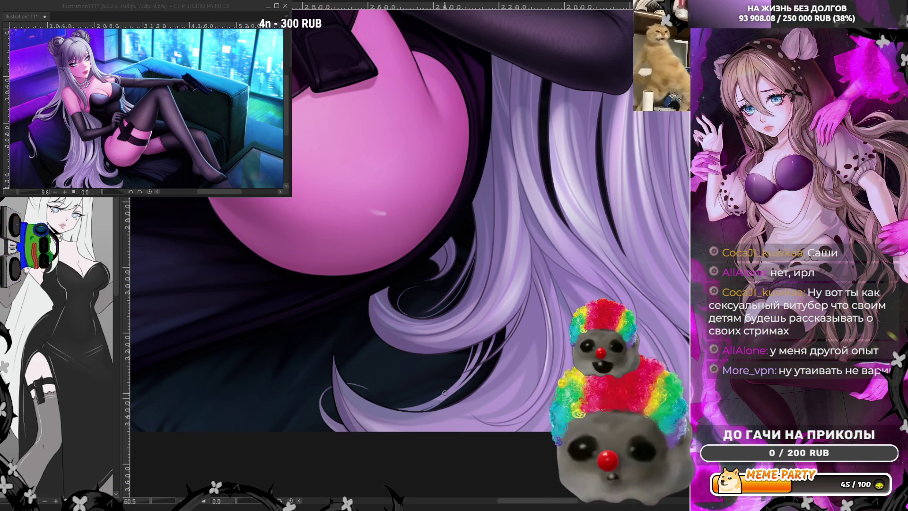
{"action": "scroll", "coordinate": [413, 346], "scroll_direction": "down", "scroll_amount": 3}
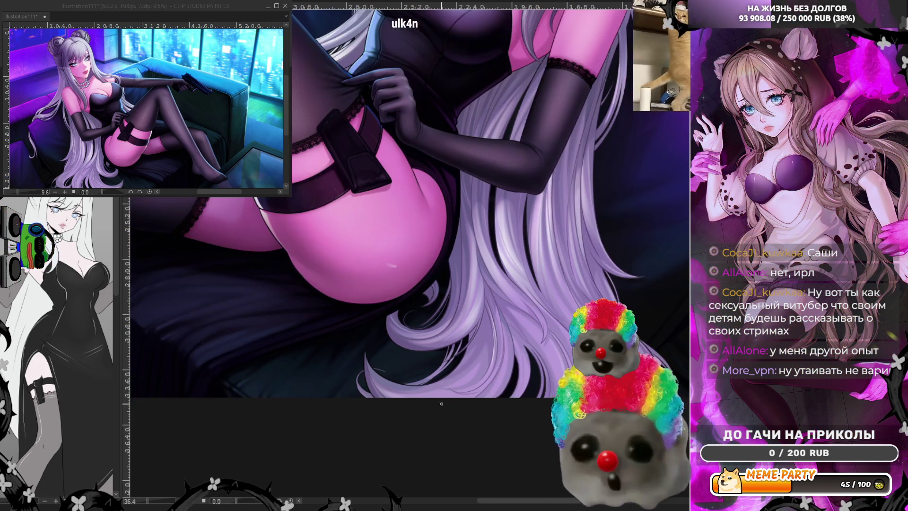
{"action": "scroll", "coordinate": [528, 358], "scroll_direction": "up", "scroll_amount": 3}
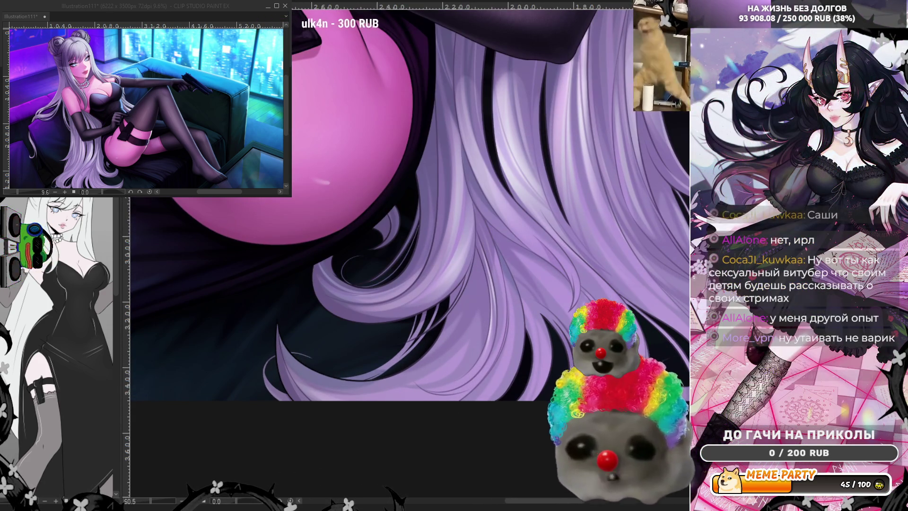